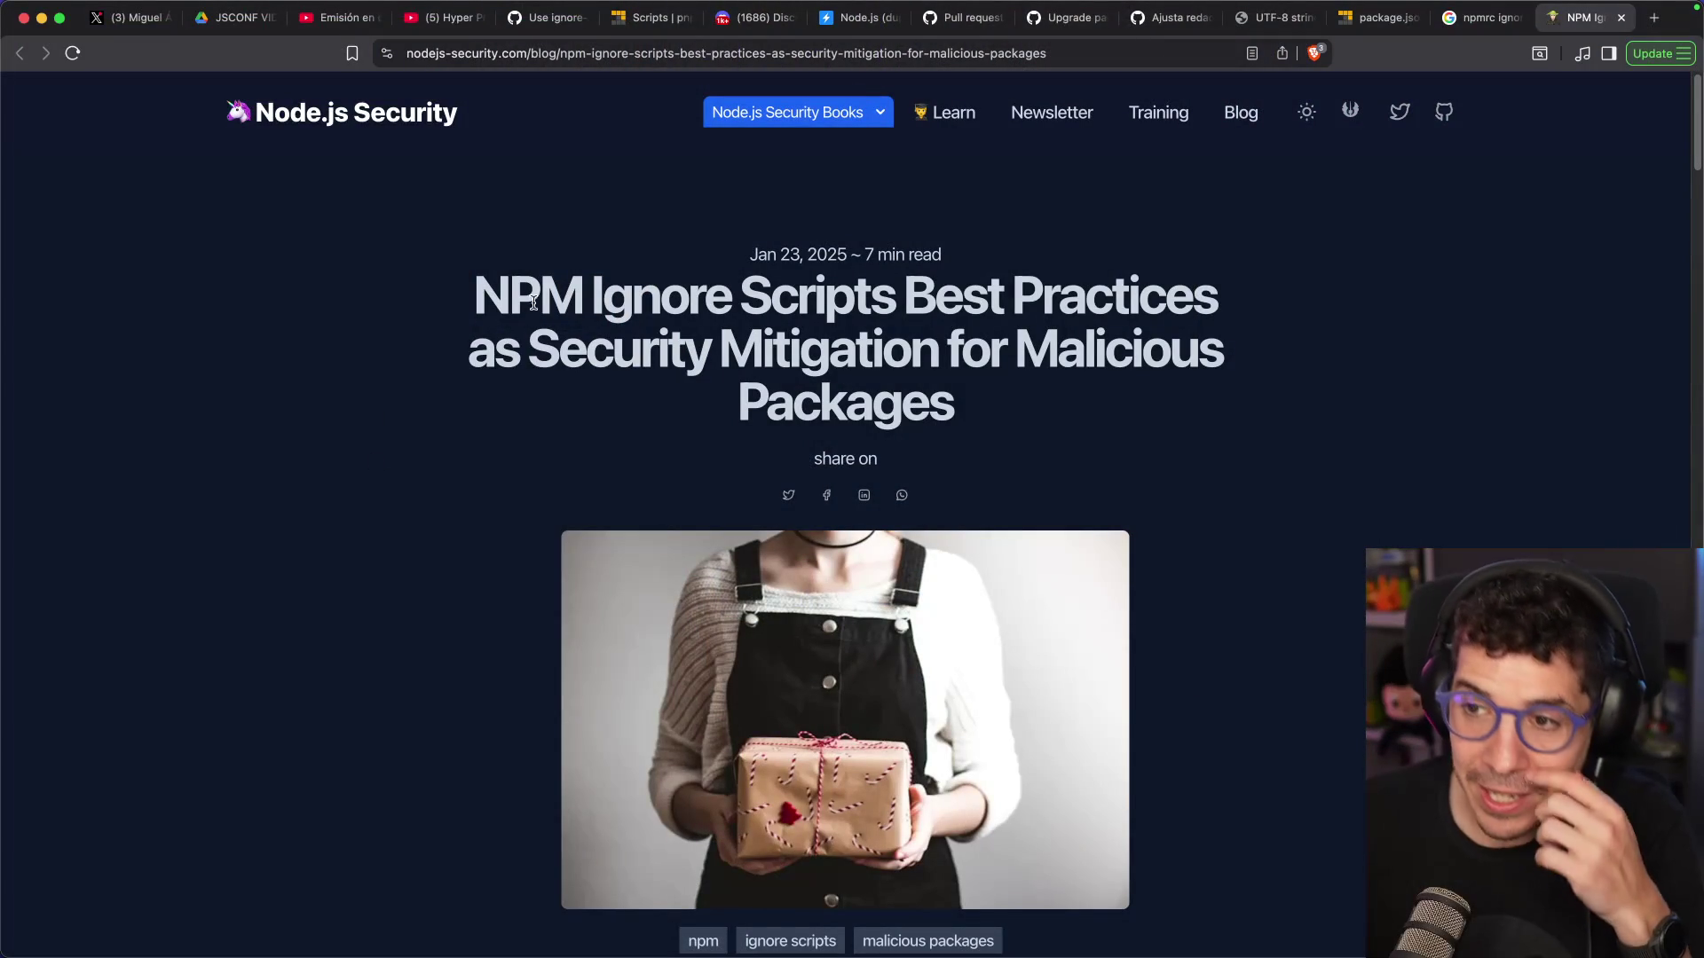
# Highlight parts of the article title, including the word Security, then clear the selection
pyautogui.moveTo(509, 293); pyautogui.dragTo(703, 293)
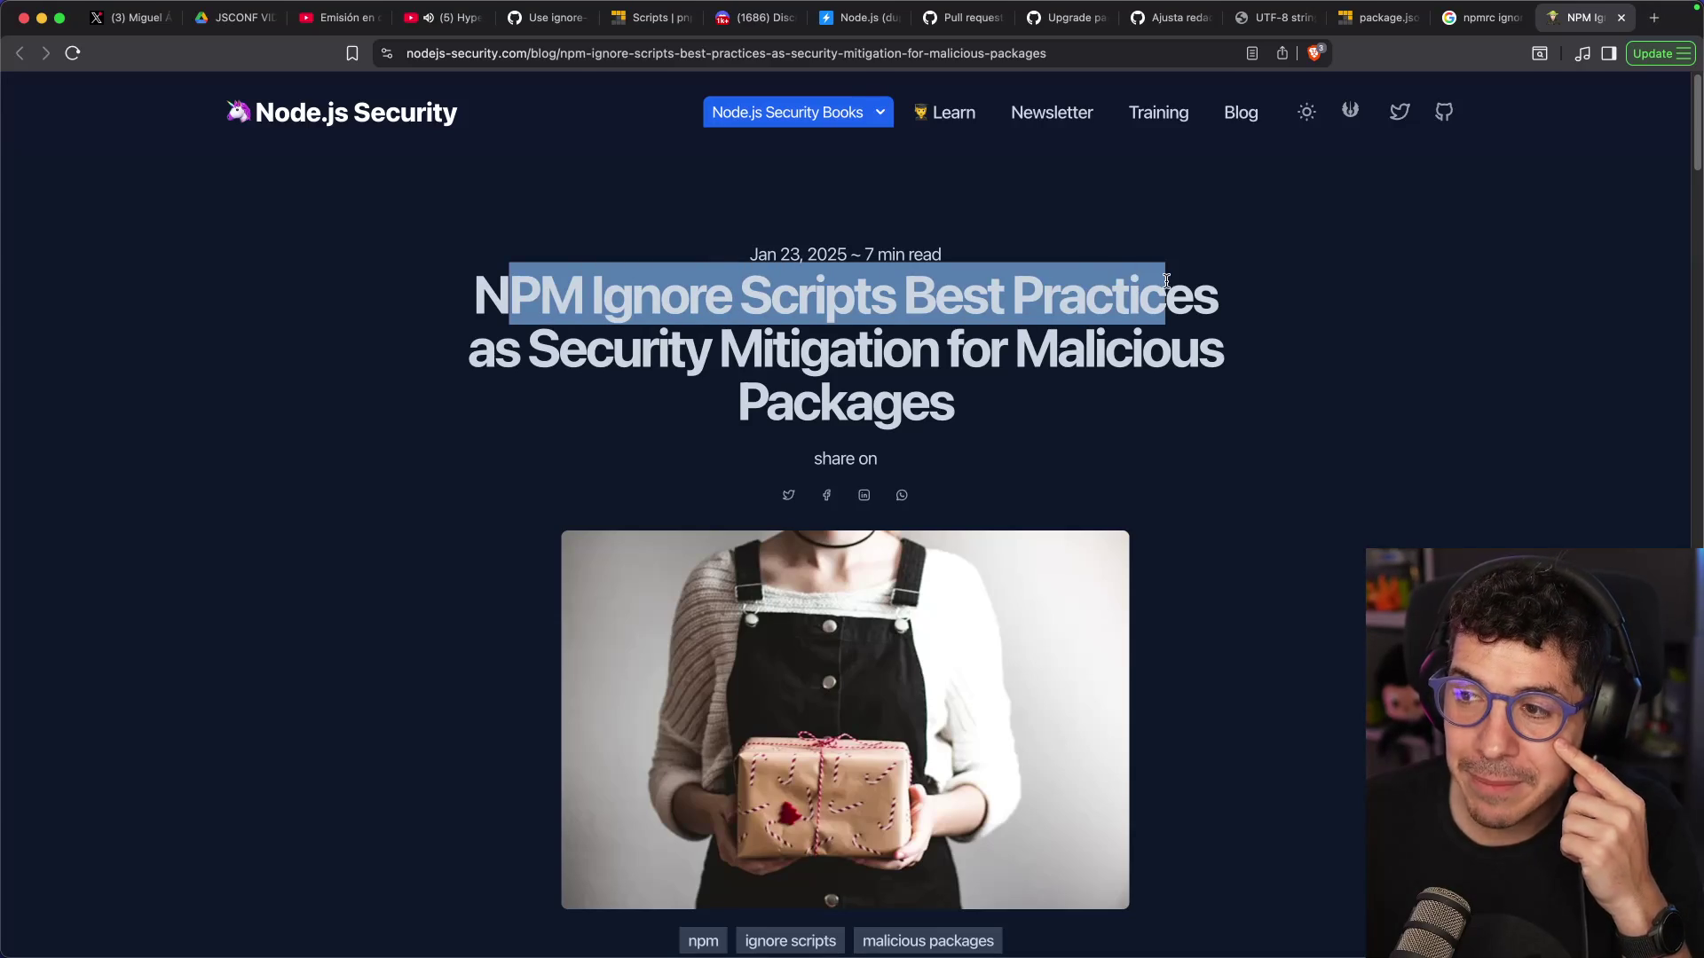
pyautogui.click(772, 362)
pyautogui.doubleClick(699, 349)
pyautogui.click(996, 381)
pyautogui.moveTo(996, 380); pyautogui.dragTo(959, 408)
# Scroll down the article to the 'Apply the ignore-scripts flag by default' heading
pyautogui.scroll(-7, 1001, 352)
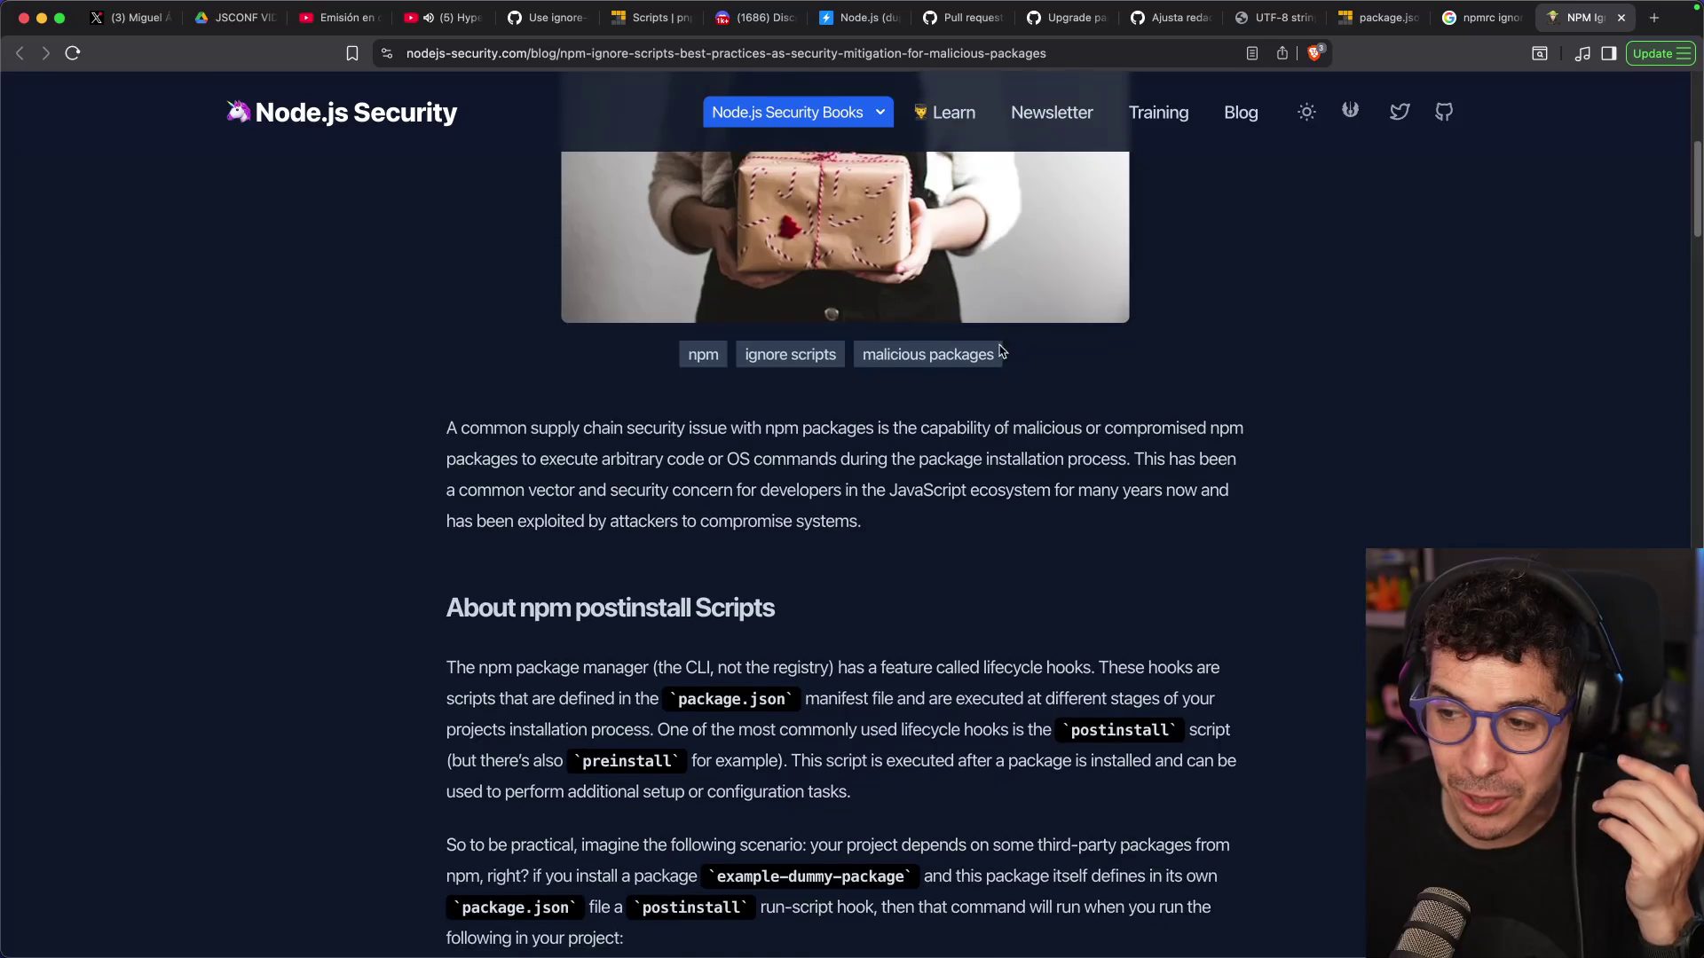
pyautogui.scroll(-7, 1000, 351)
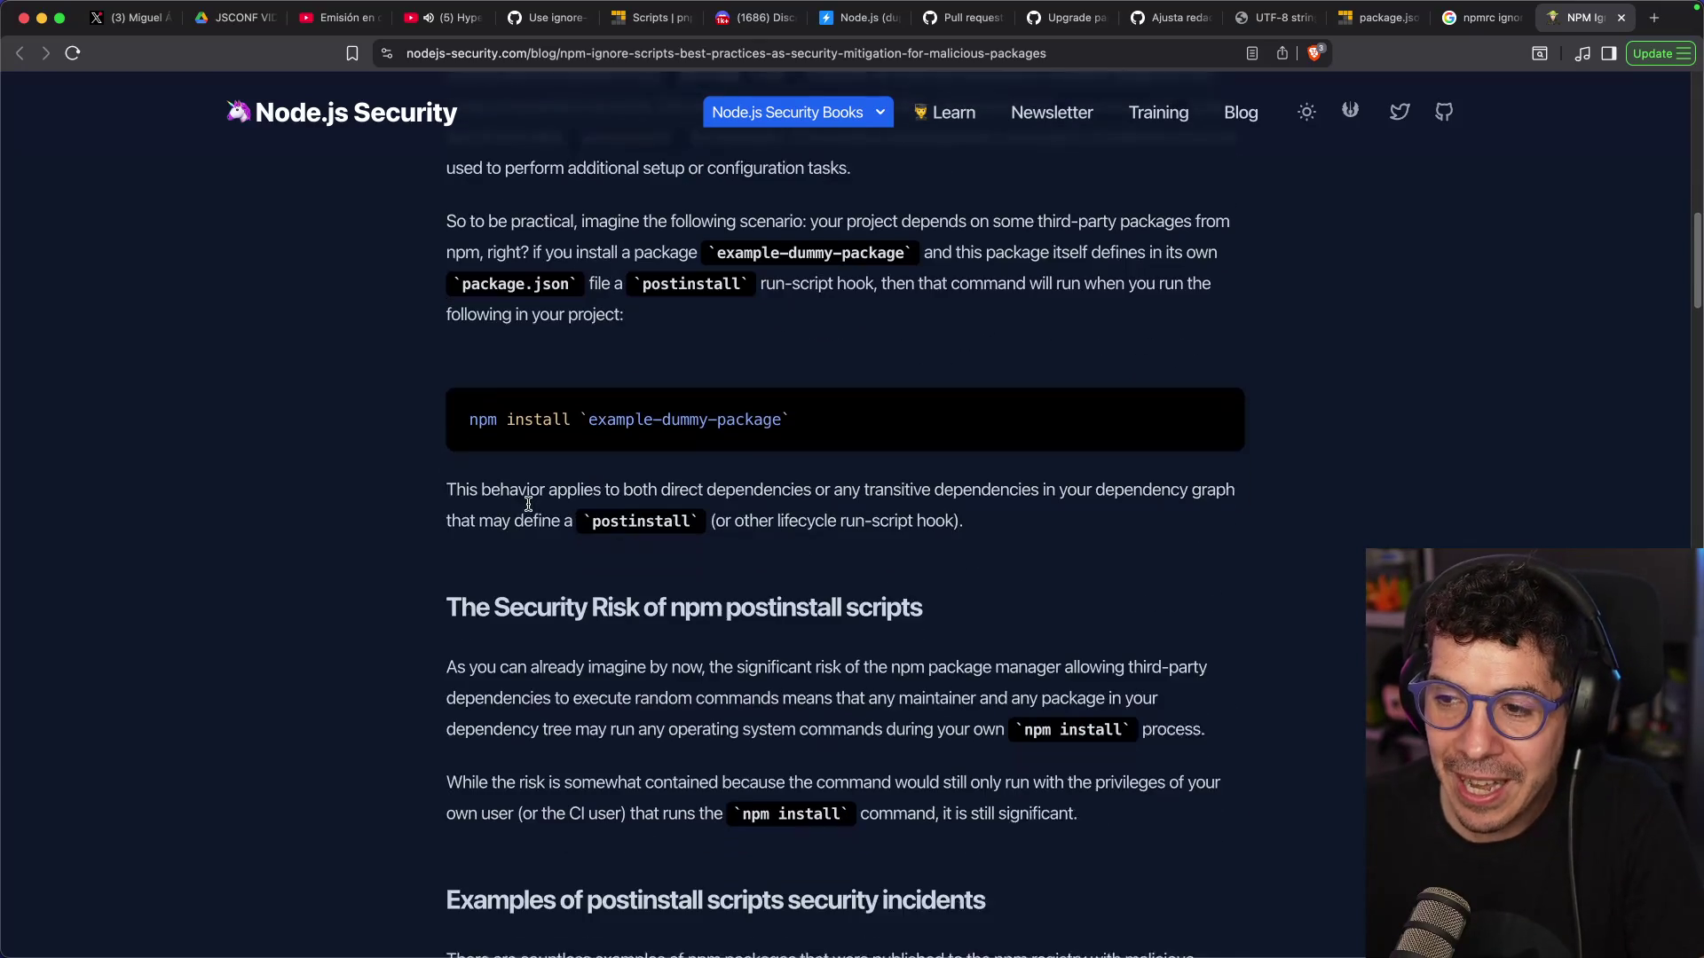
pyautogui.scroll(-2, 524, 504)
pyautogui.scroll(-9, 670, 355)
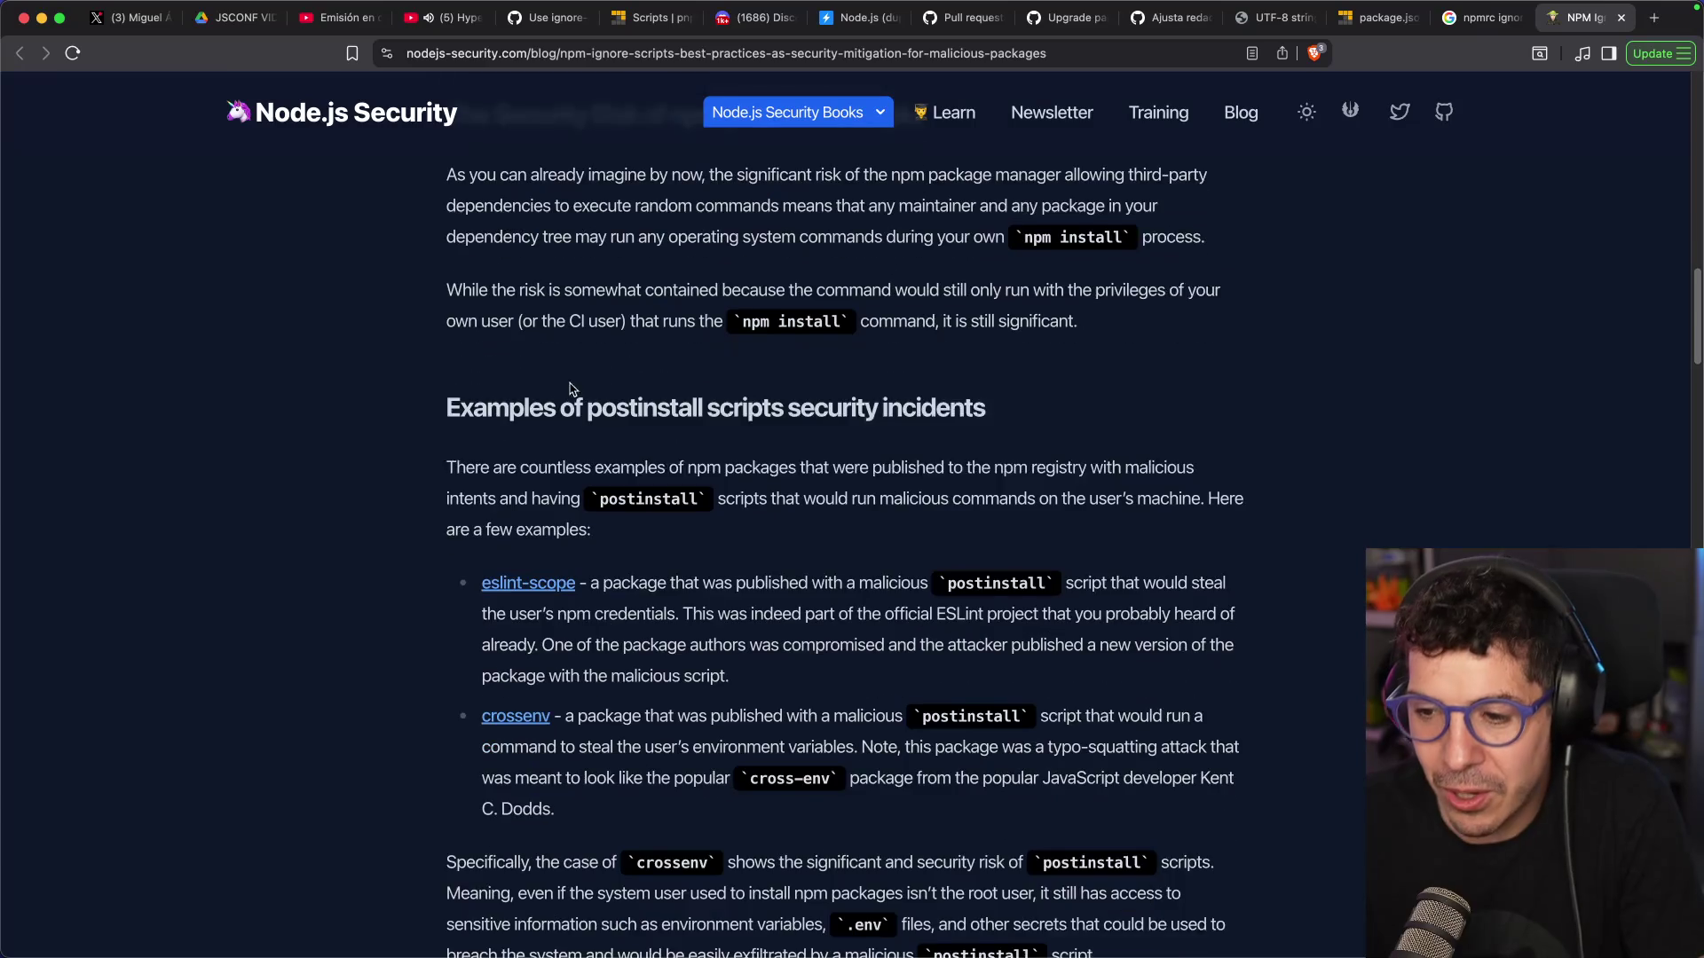
pyautogui.scroll(-3, 471, 408)
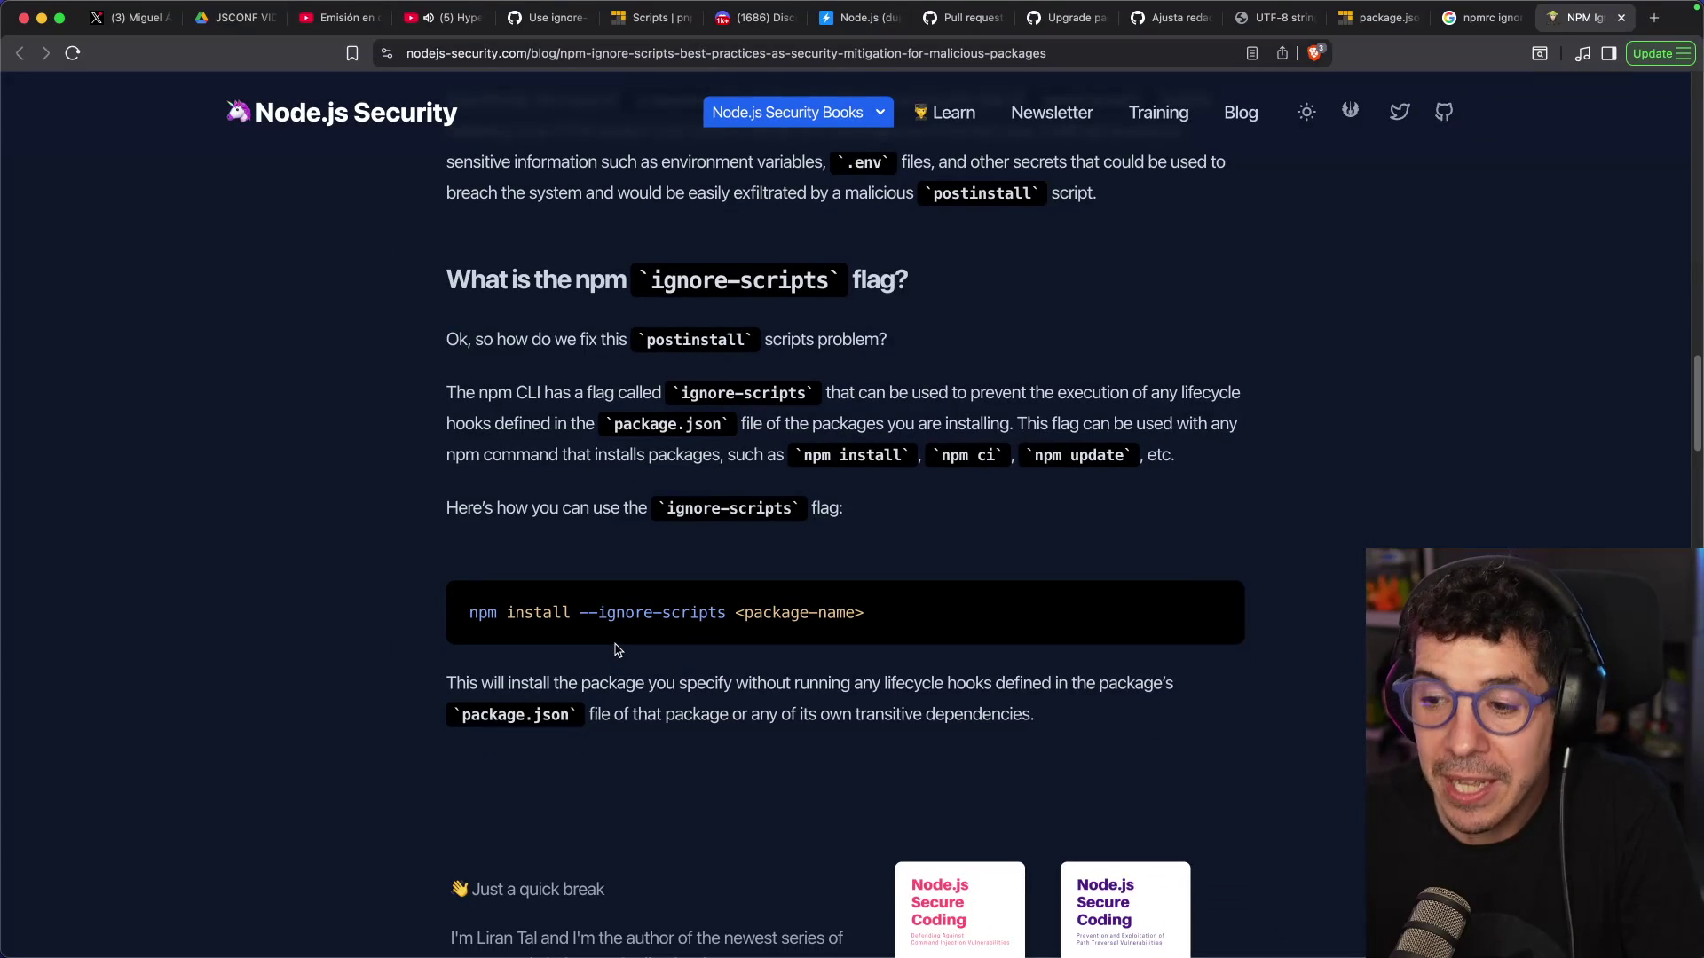
pyautogui.scroll(-9, 618, 618)
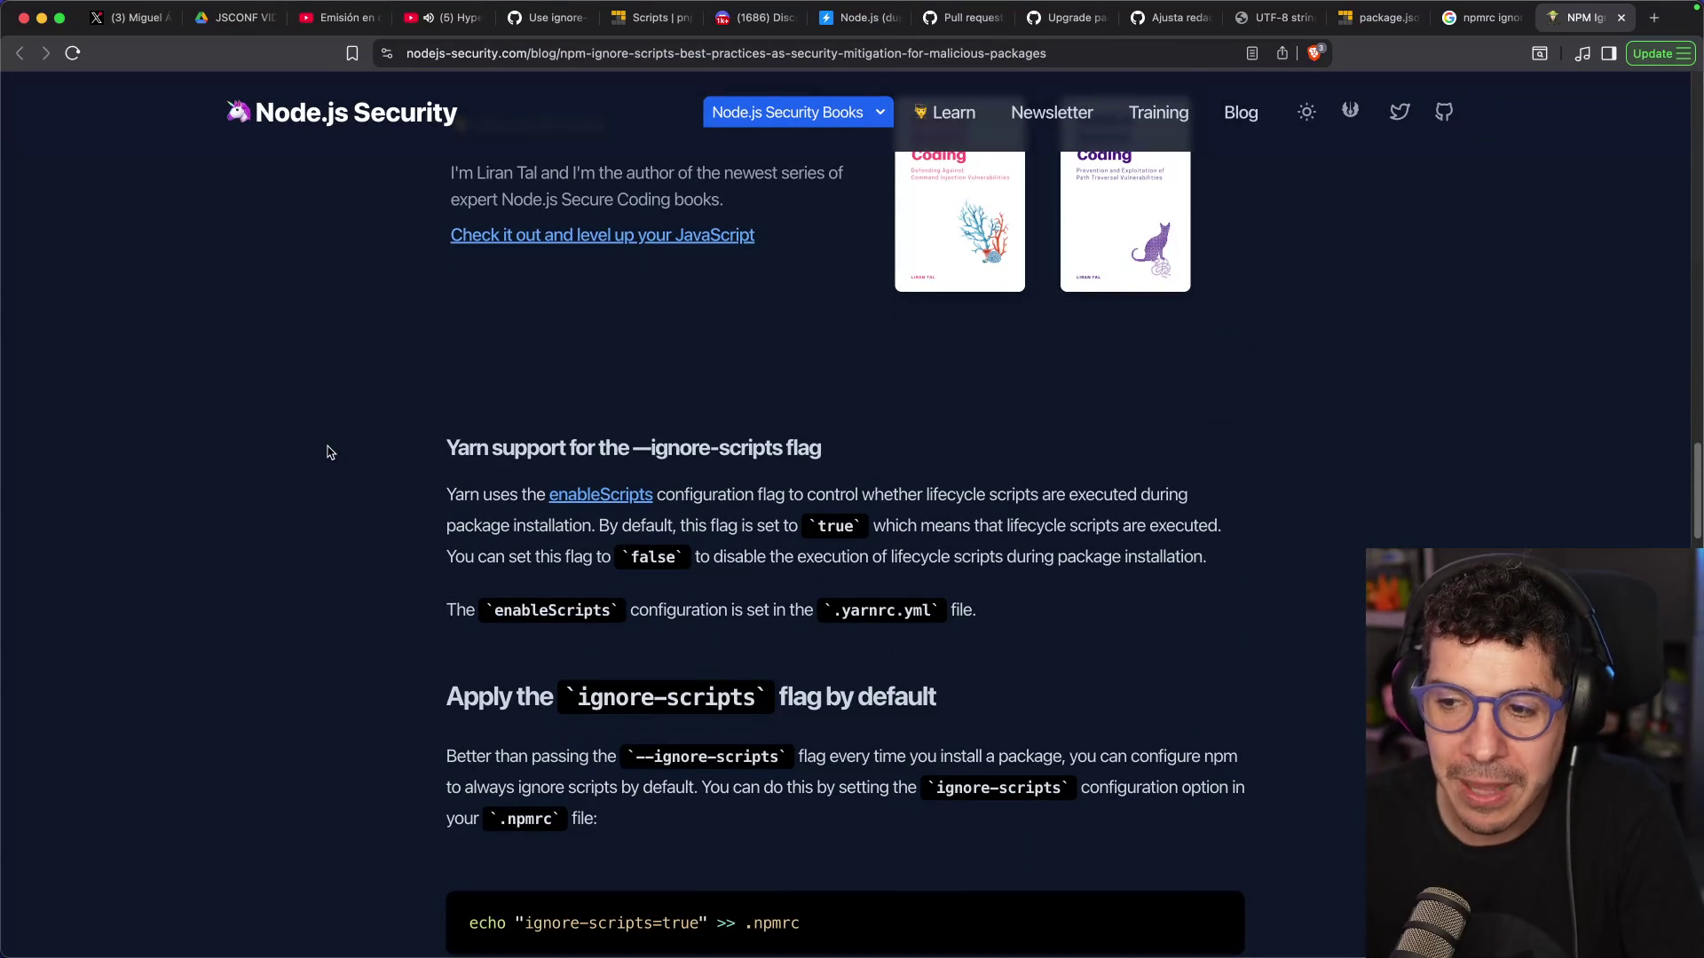
pyautogui.scroll(-4, 326, 450)
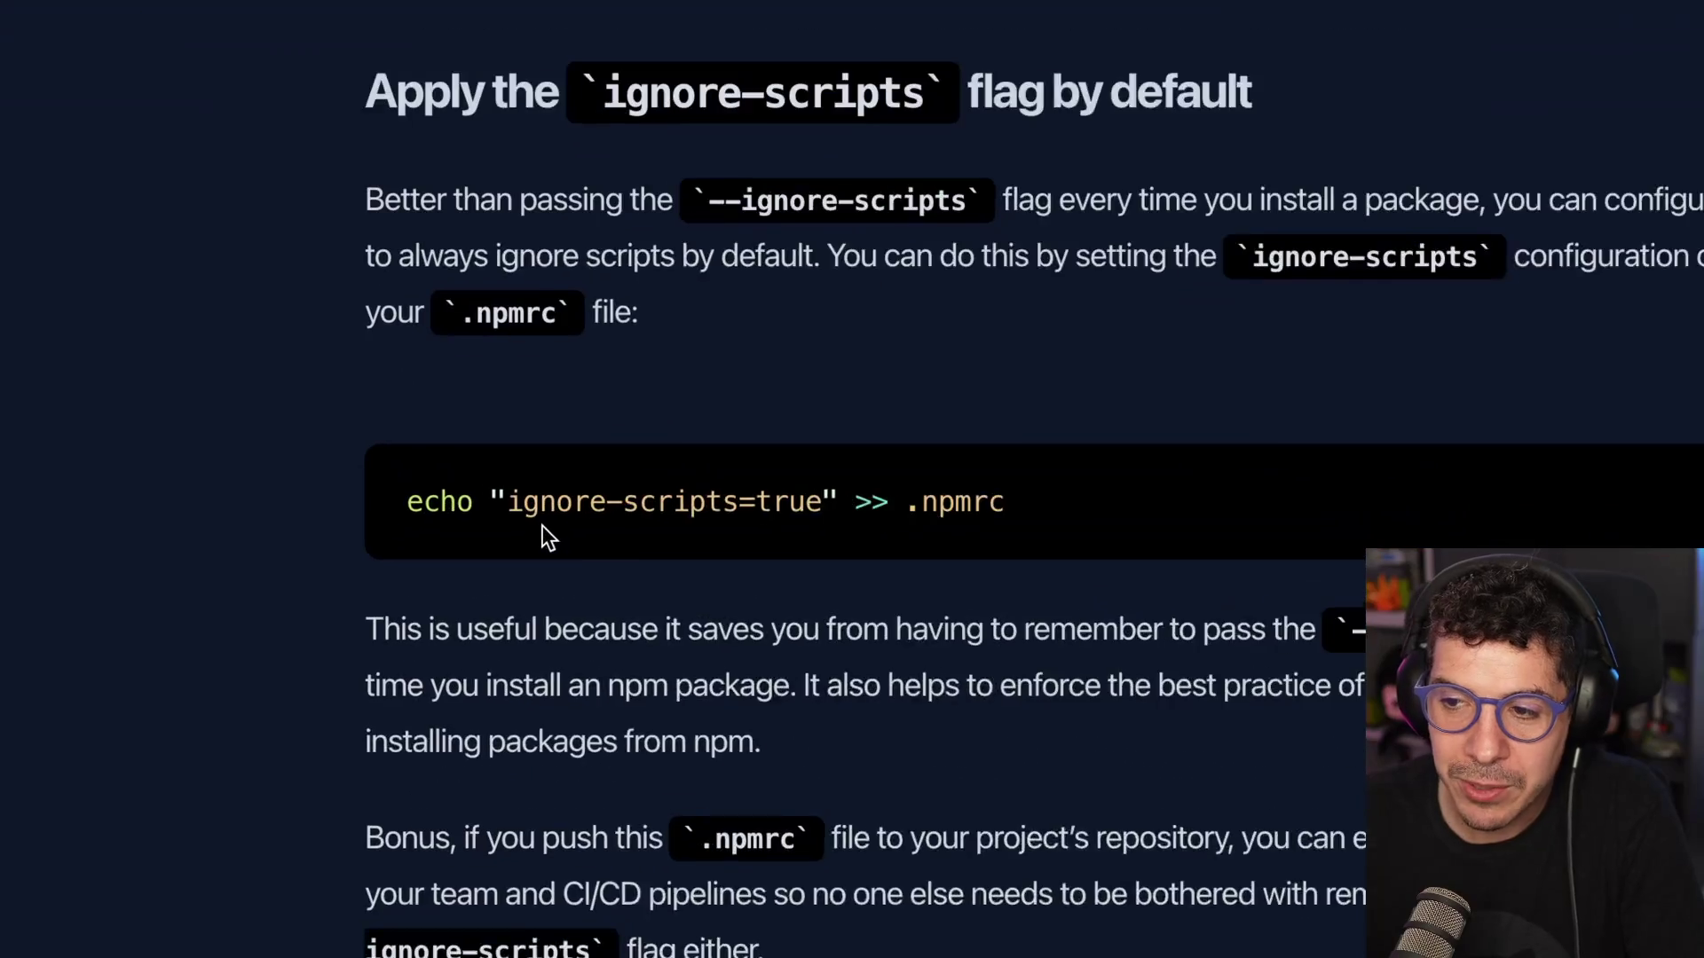
# Highlight the system-level 'npm config set ignore-scripts true' command in the code examples
pyautogui.doubleClick(1037, 506)
pyautogui.click(1132, 508)
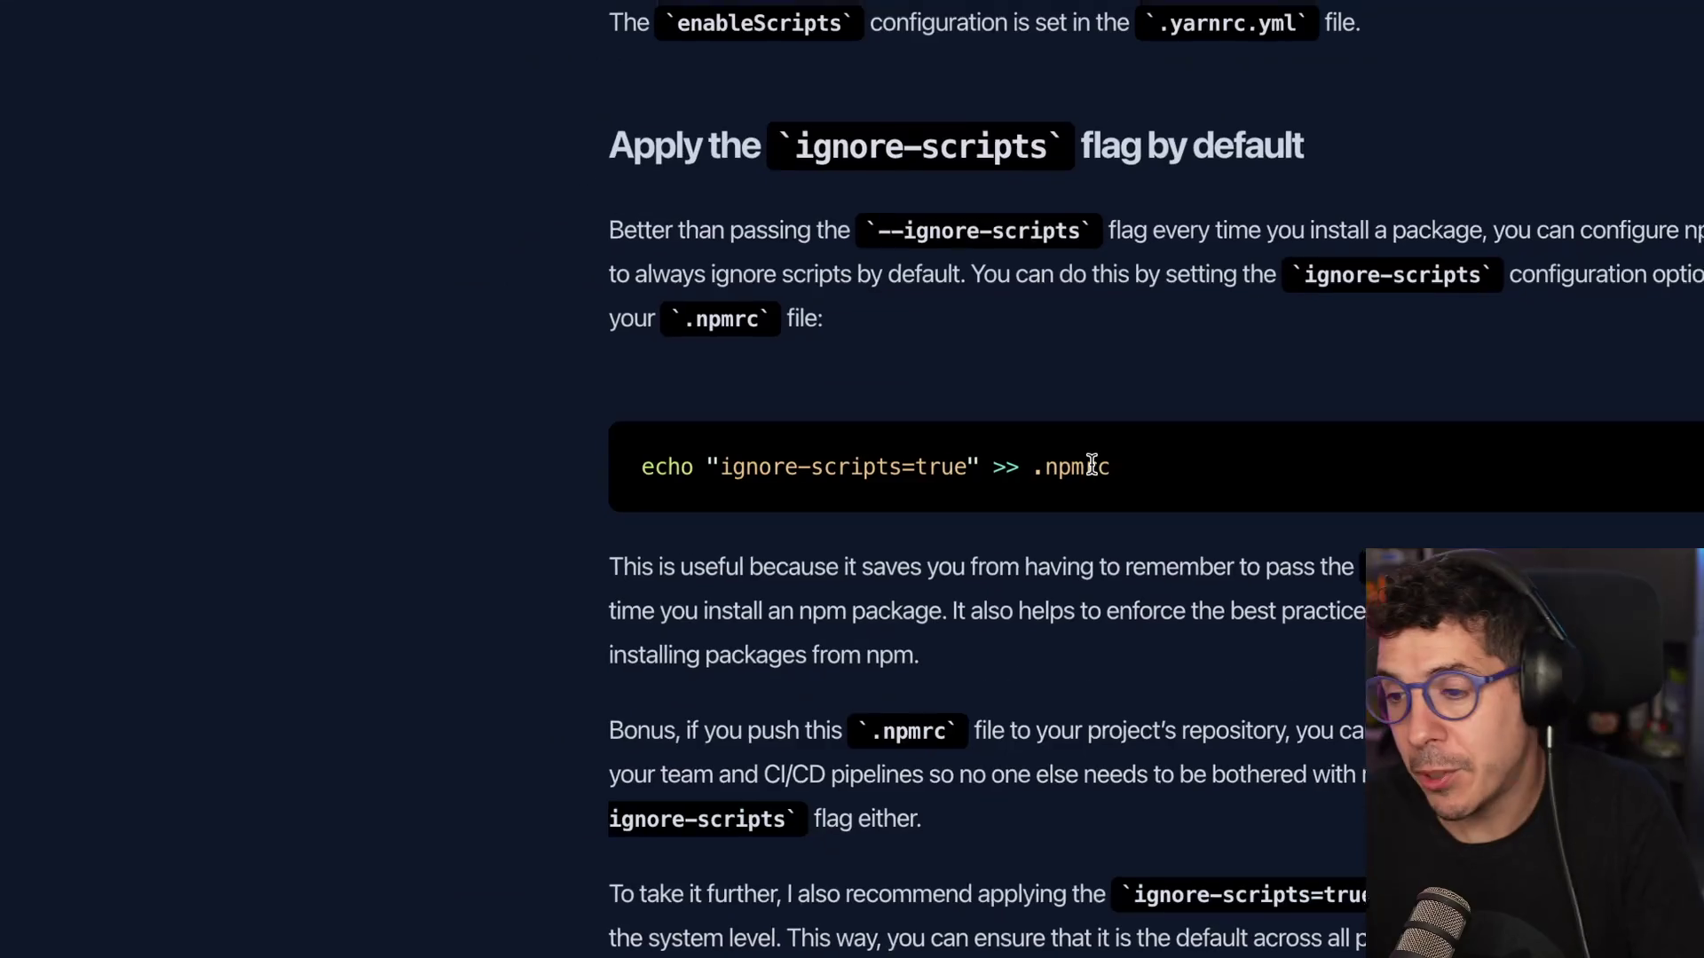
pyautogui.scroll(-3, 880, 441)
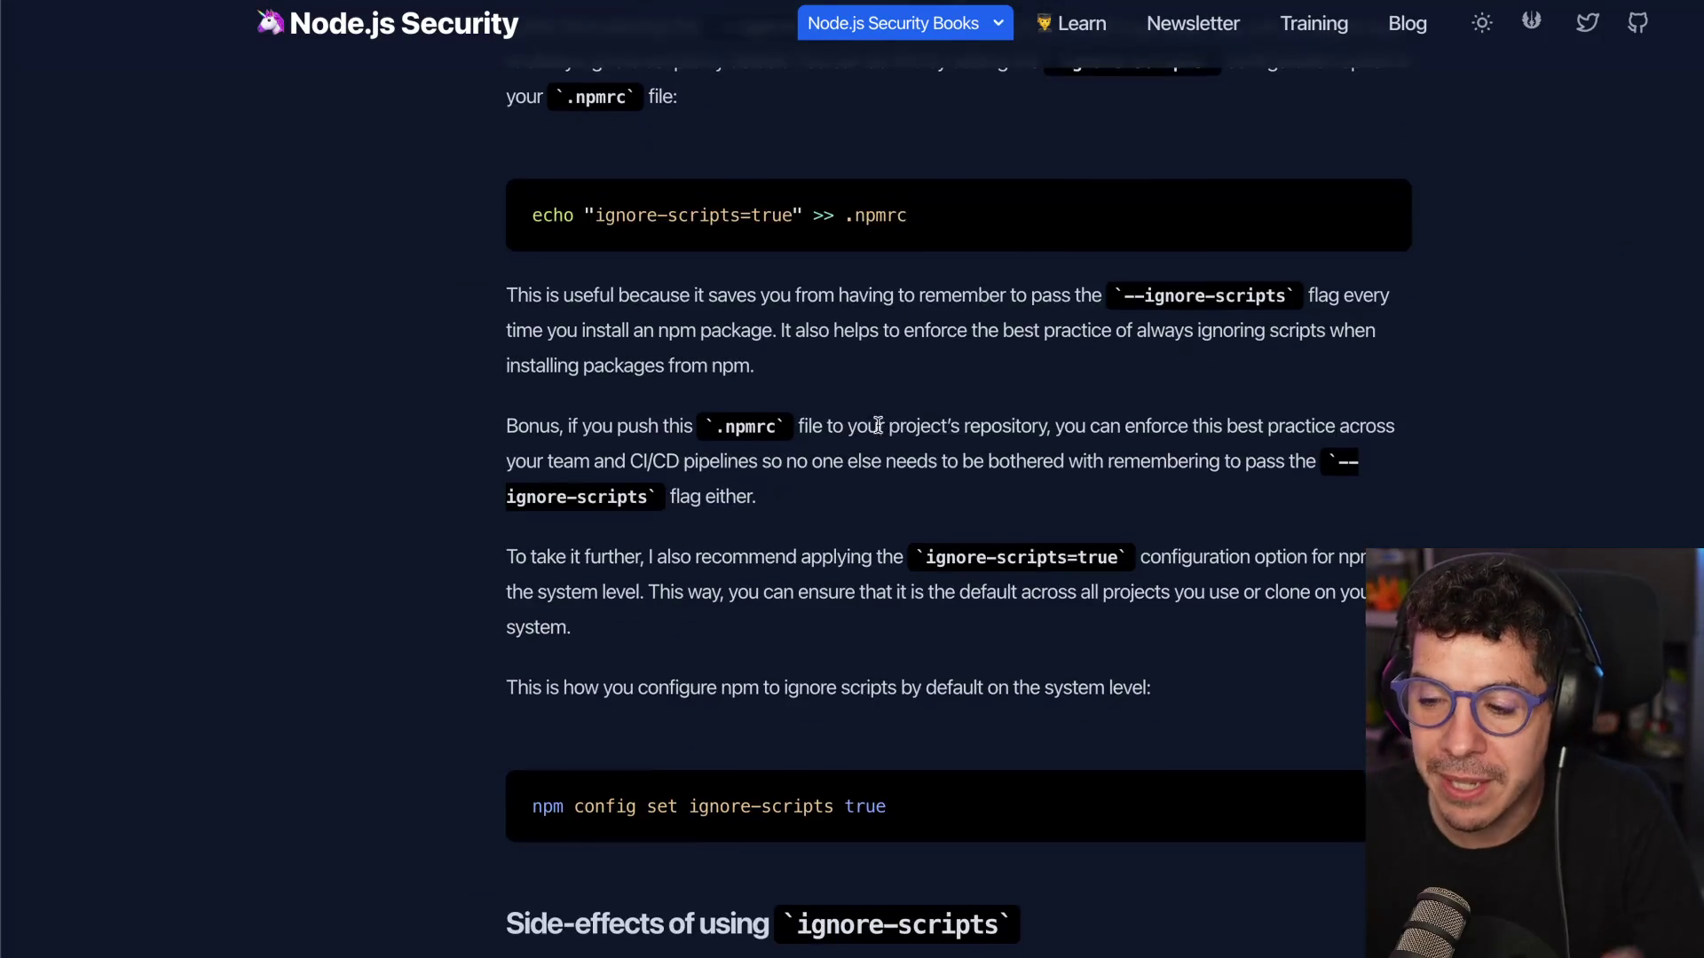
pyautogui.scroll(-2, 733, 721)
pyautogui.scroll(-1, 733, 721)
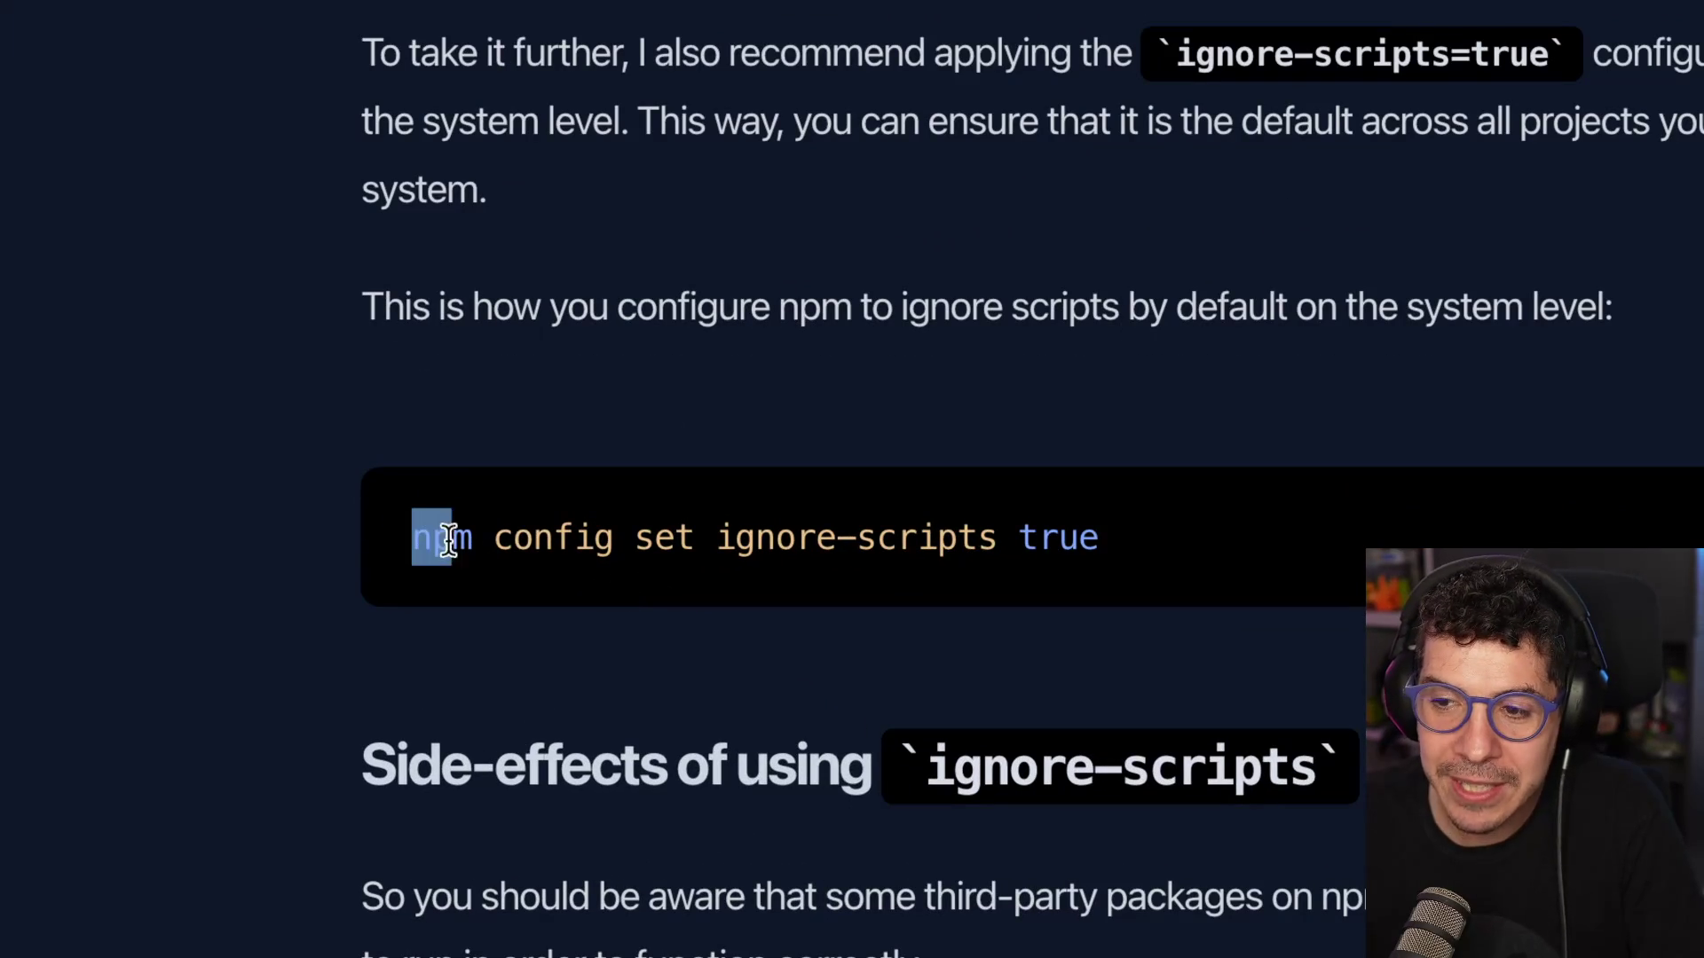
pyautogui.moveTo(448, 540); pyautogui.dragTo(1120, 551)
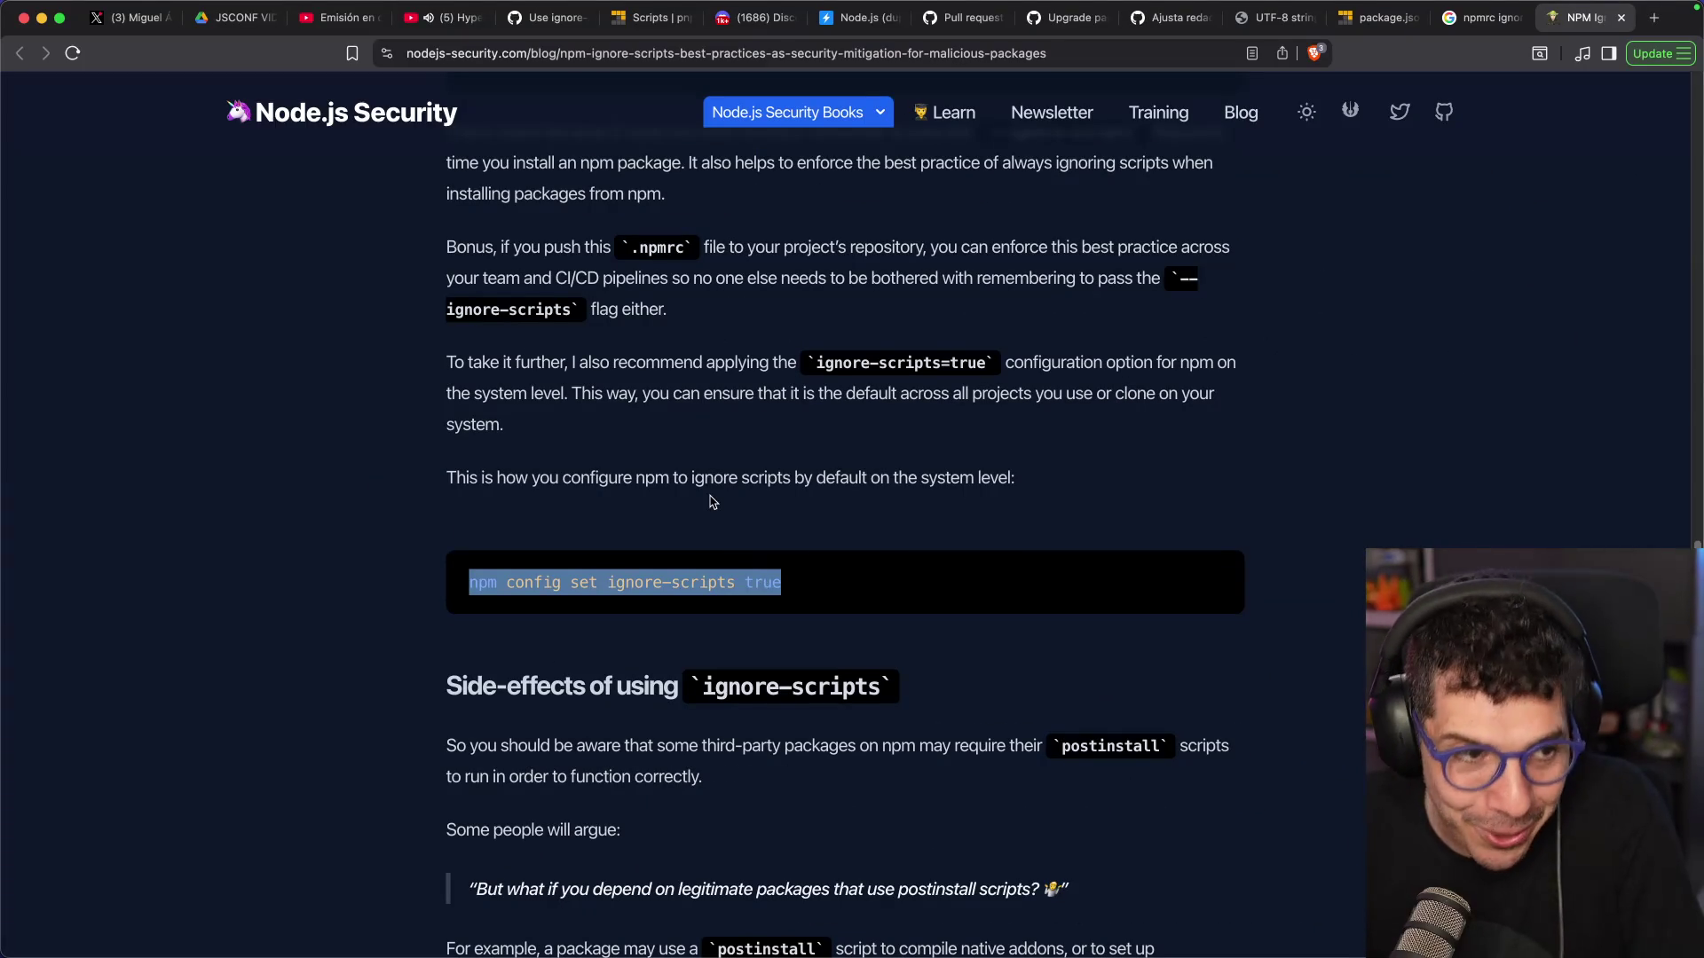
# Scroll on to the 'Side-effects of using ignore-scripts' section
pyautogui.scroll(-5, 683, 503)
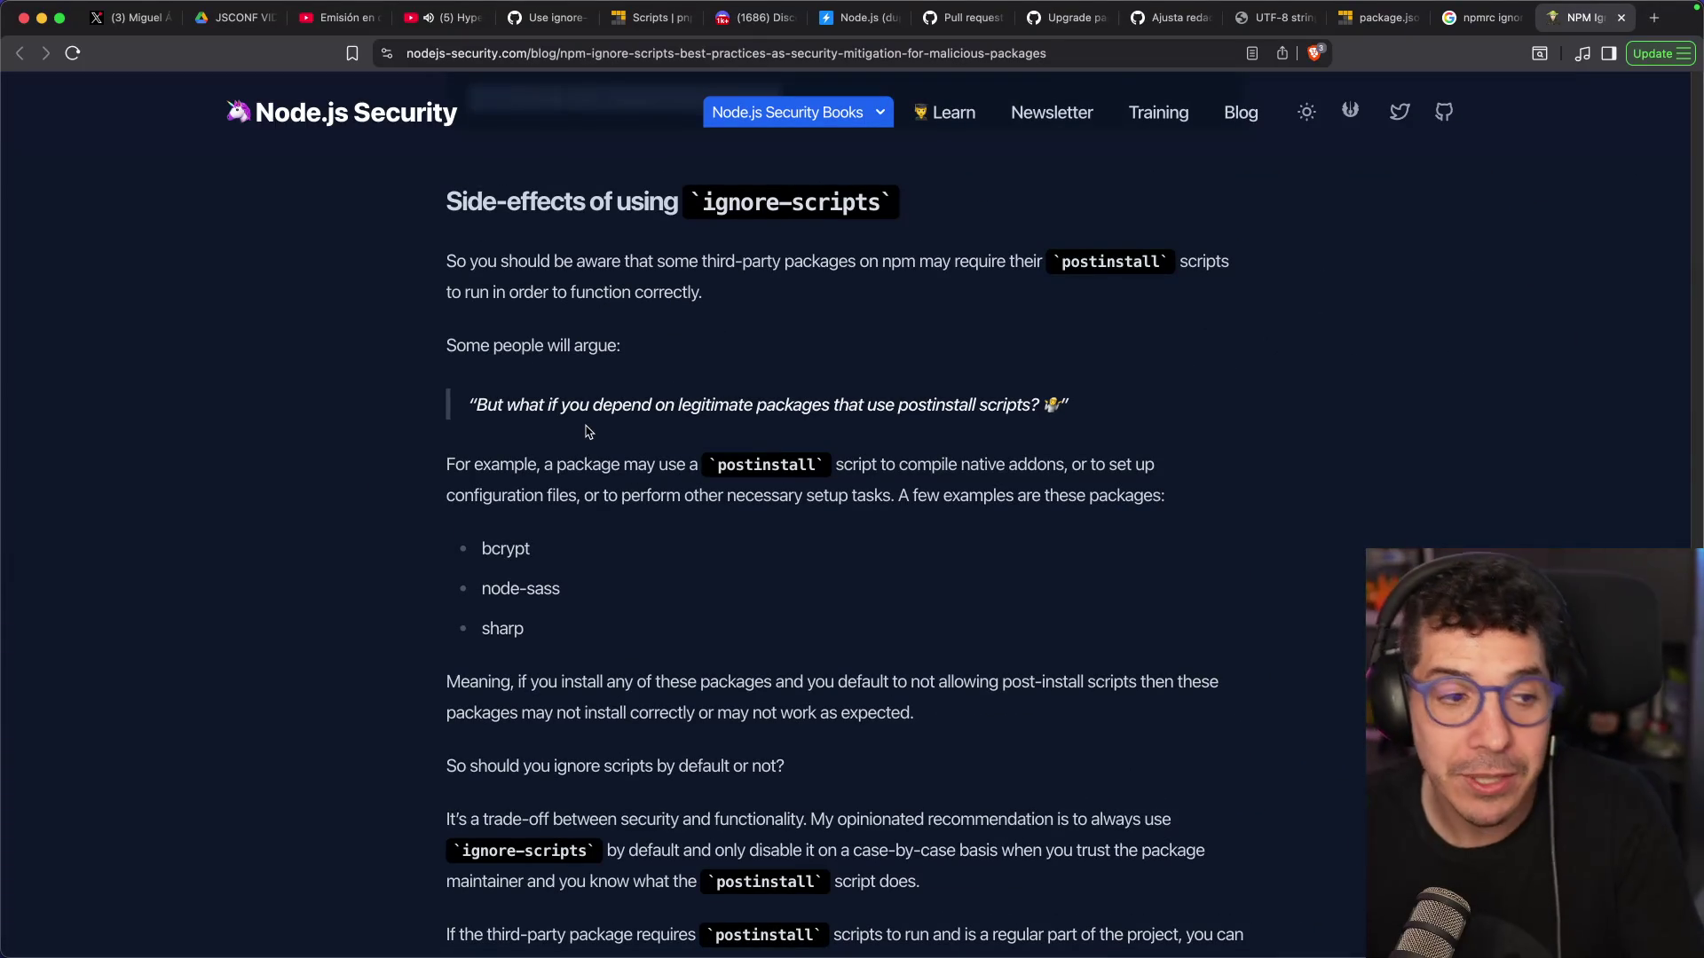
pyautogui.scroll(-1, 586, 433)
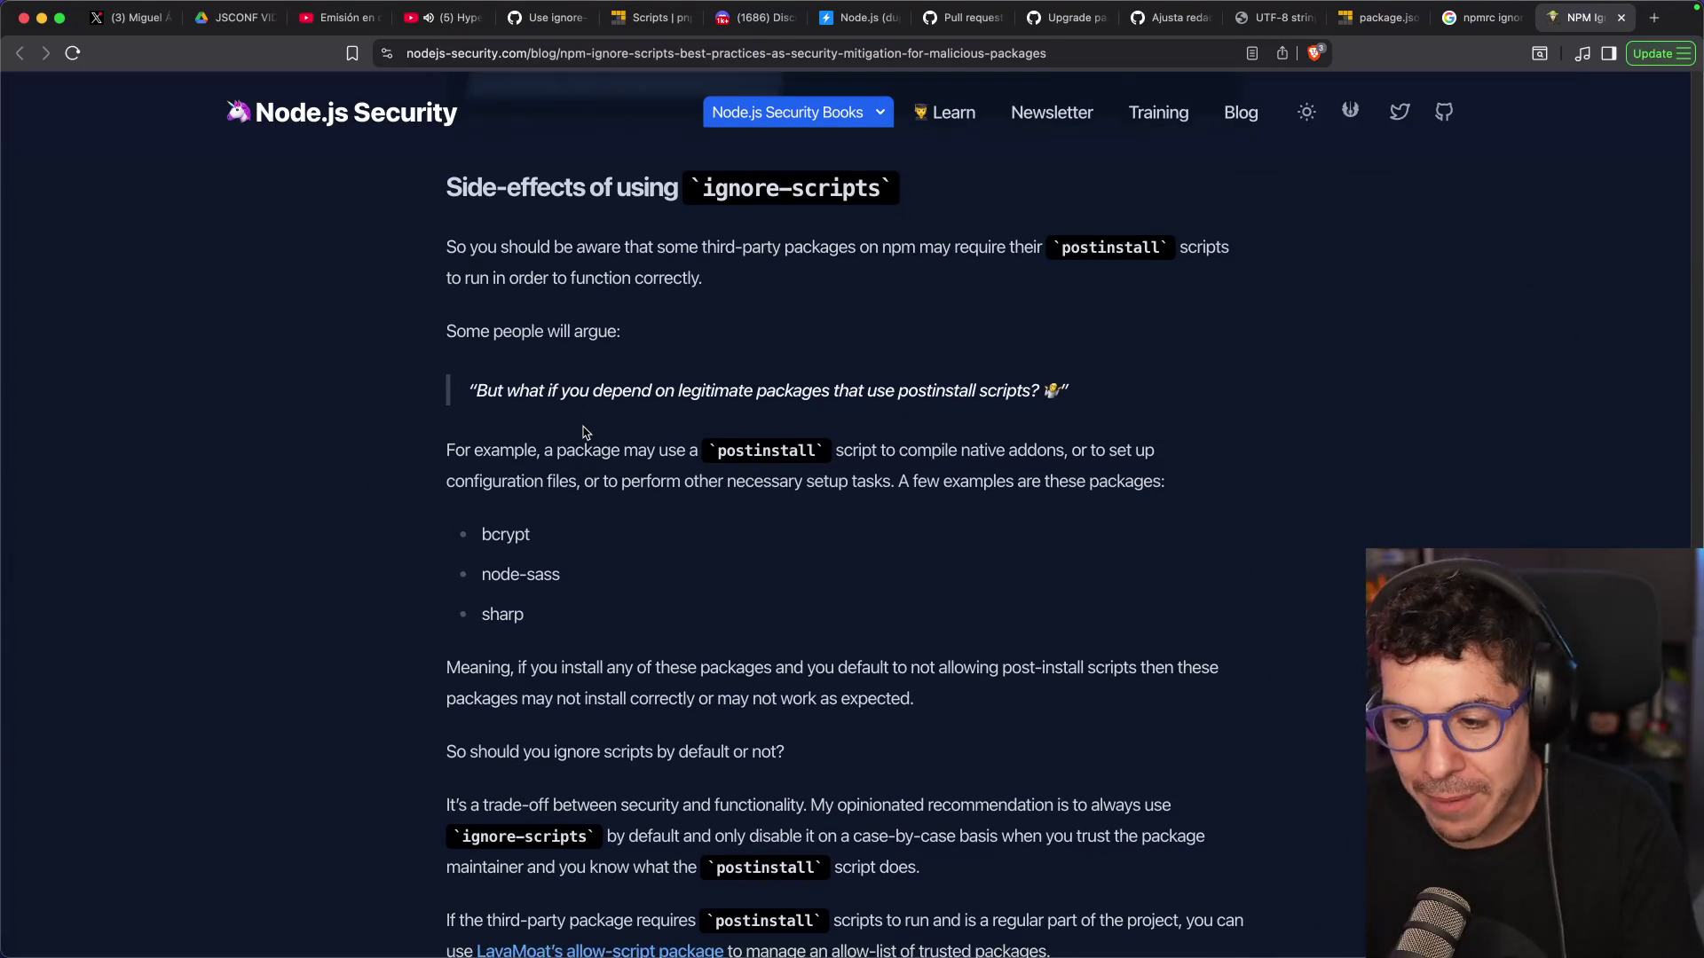
pyautogui.scroll(-3, 479, 491)
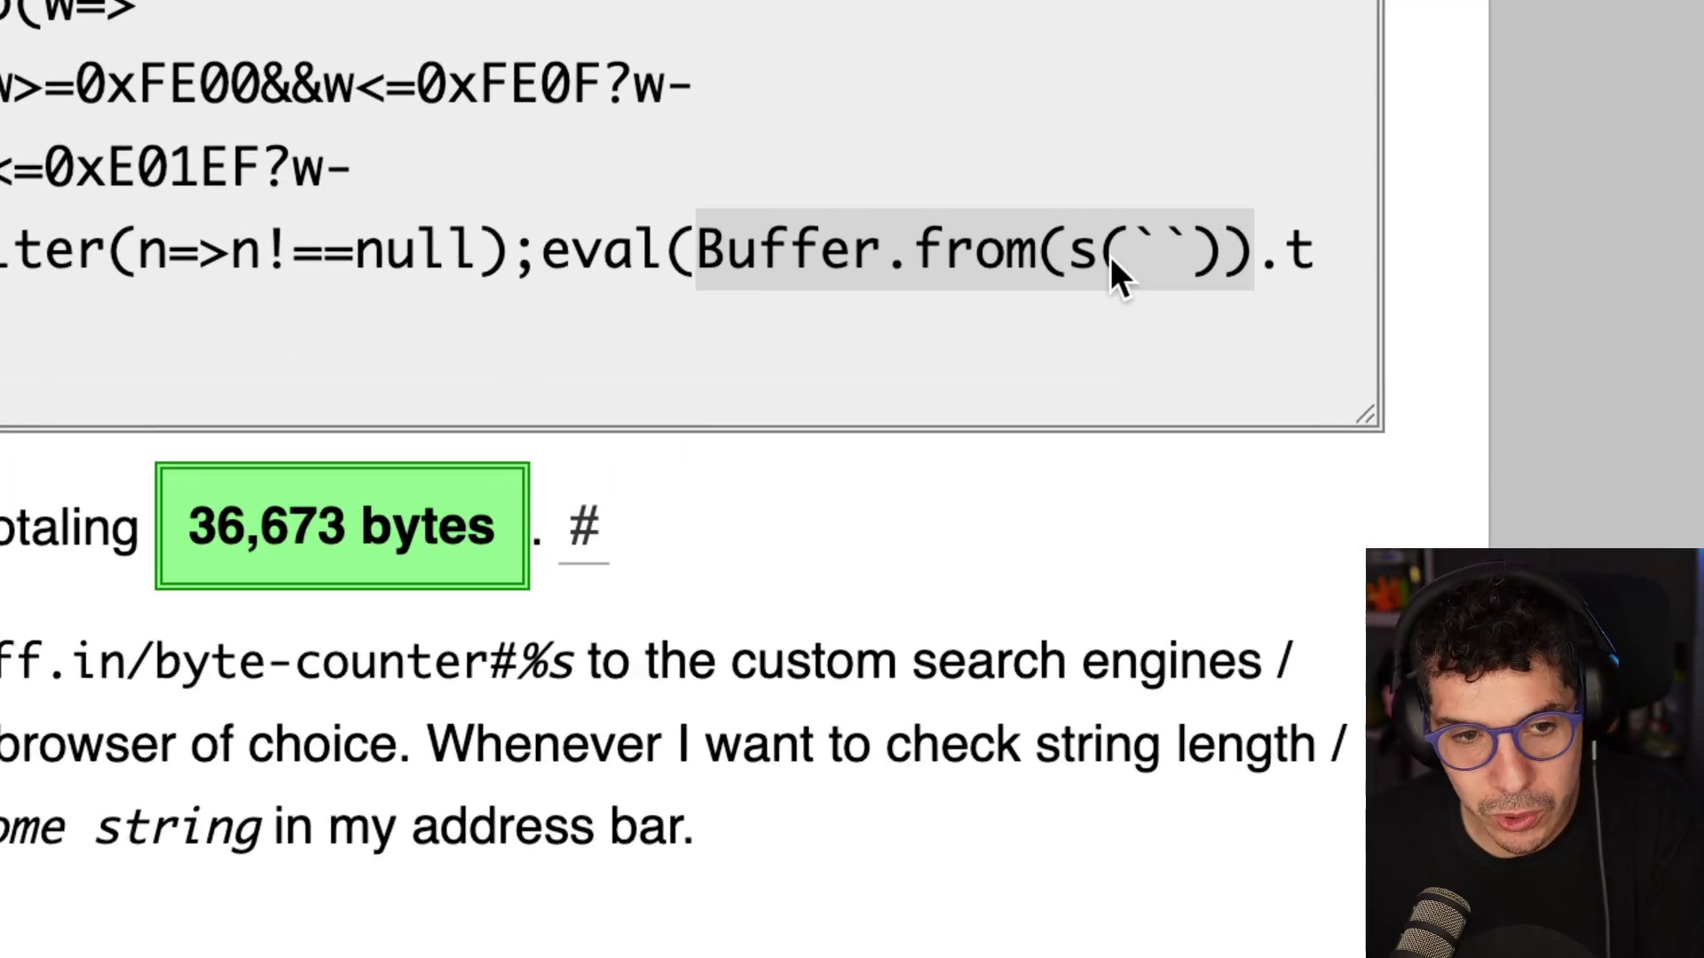
# Search the web for Buffer.from(s(``)) and close the tab after the 413 too-large error
pyautogui.click(1105, 257)
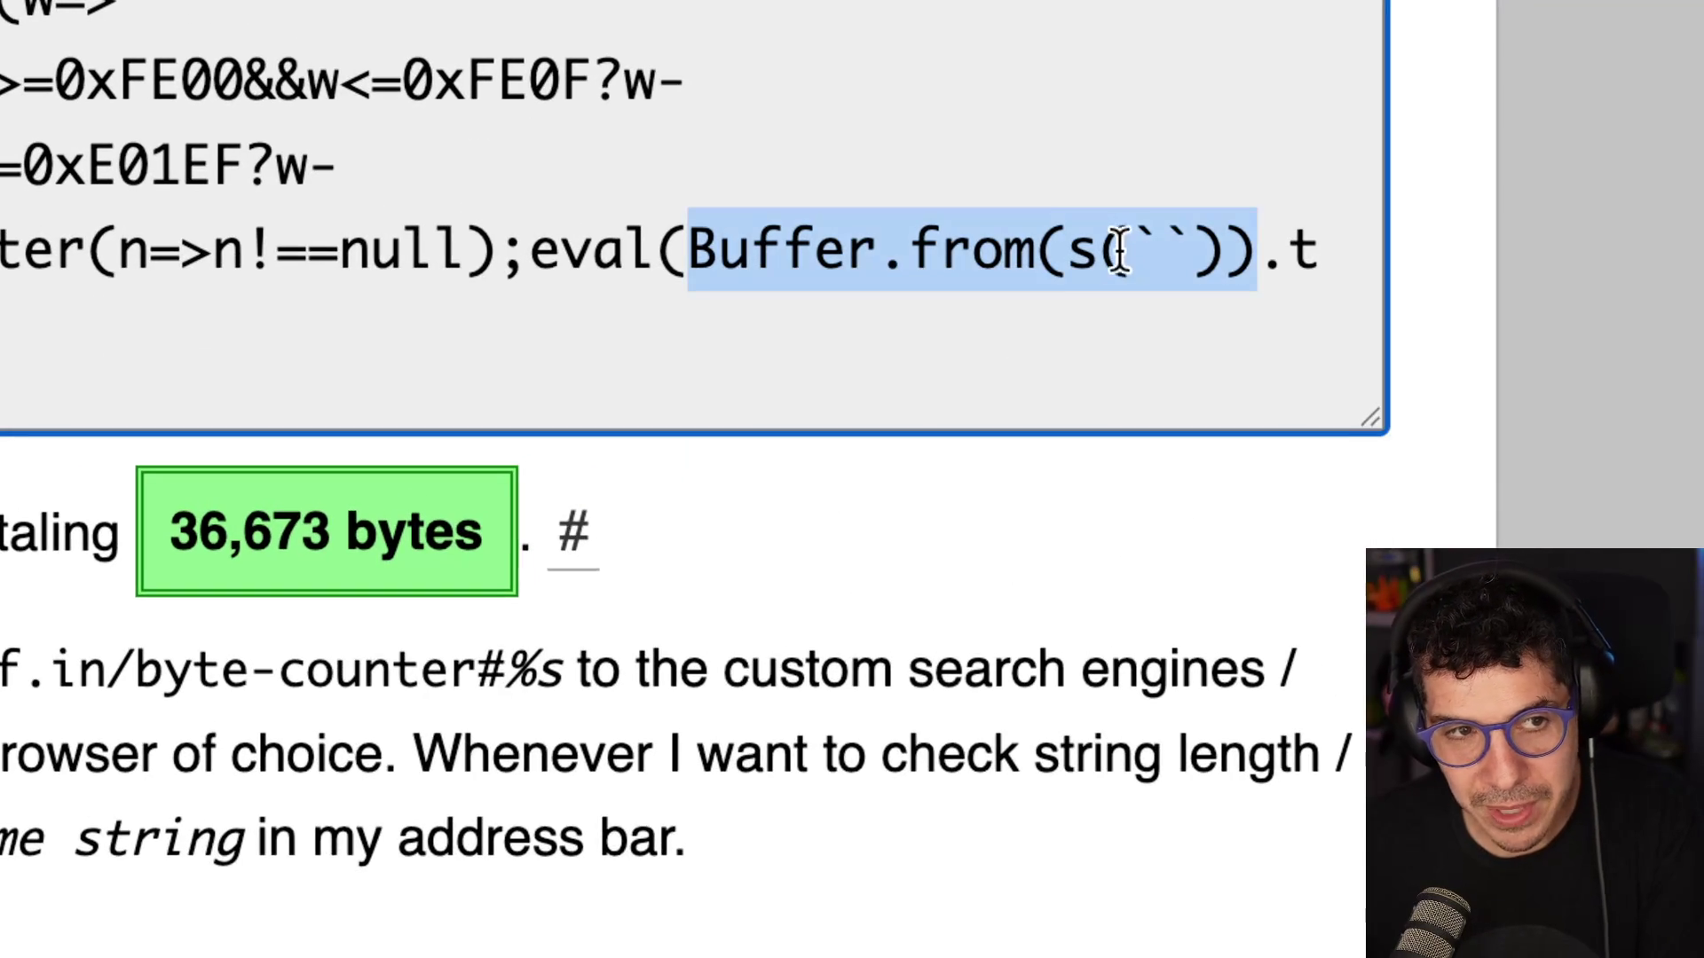
pyautogui.click(1140, 245)
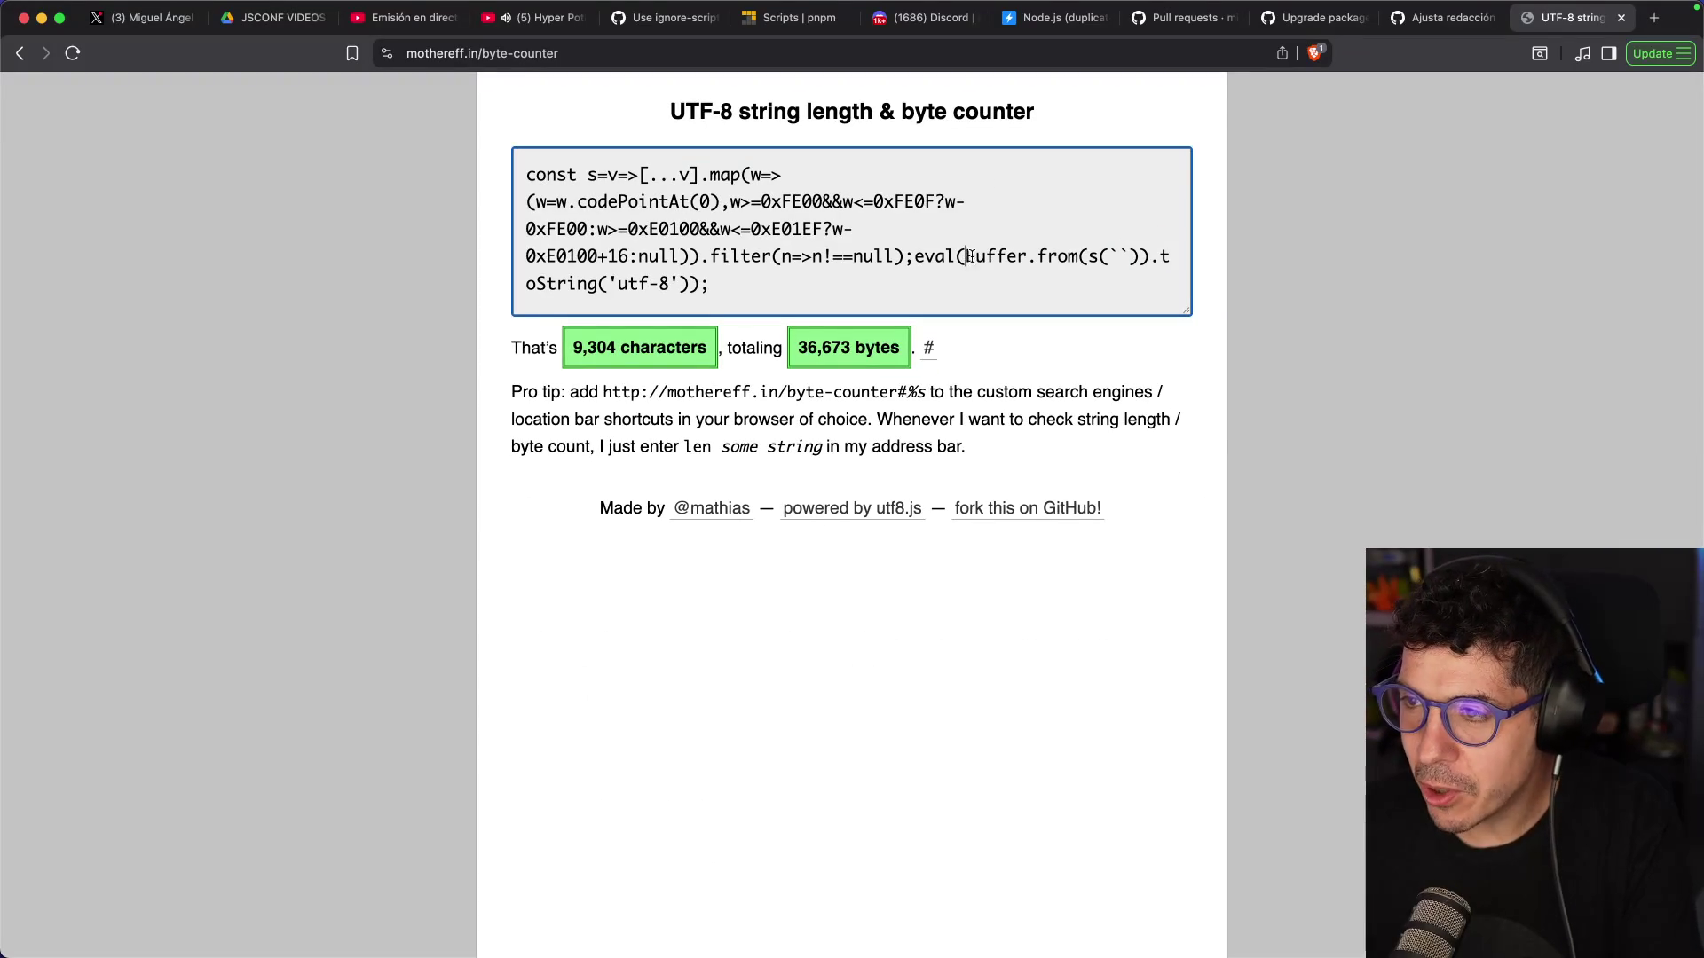
pyautogui.moveTo(966, 257); pyautogui.dragTo(1149, 259)
pyautogui.press('super+shift+l')
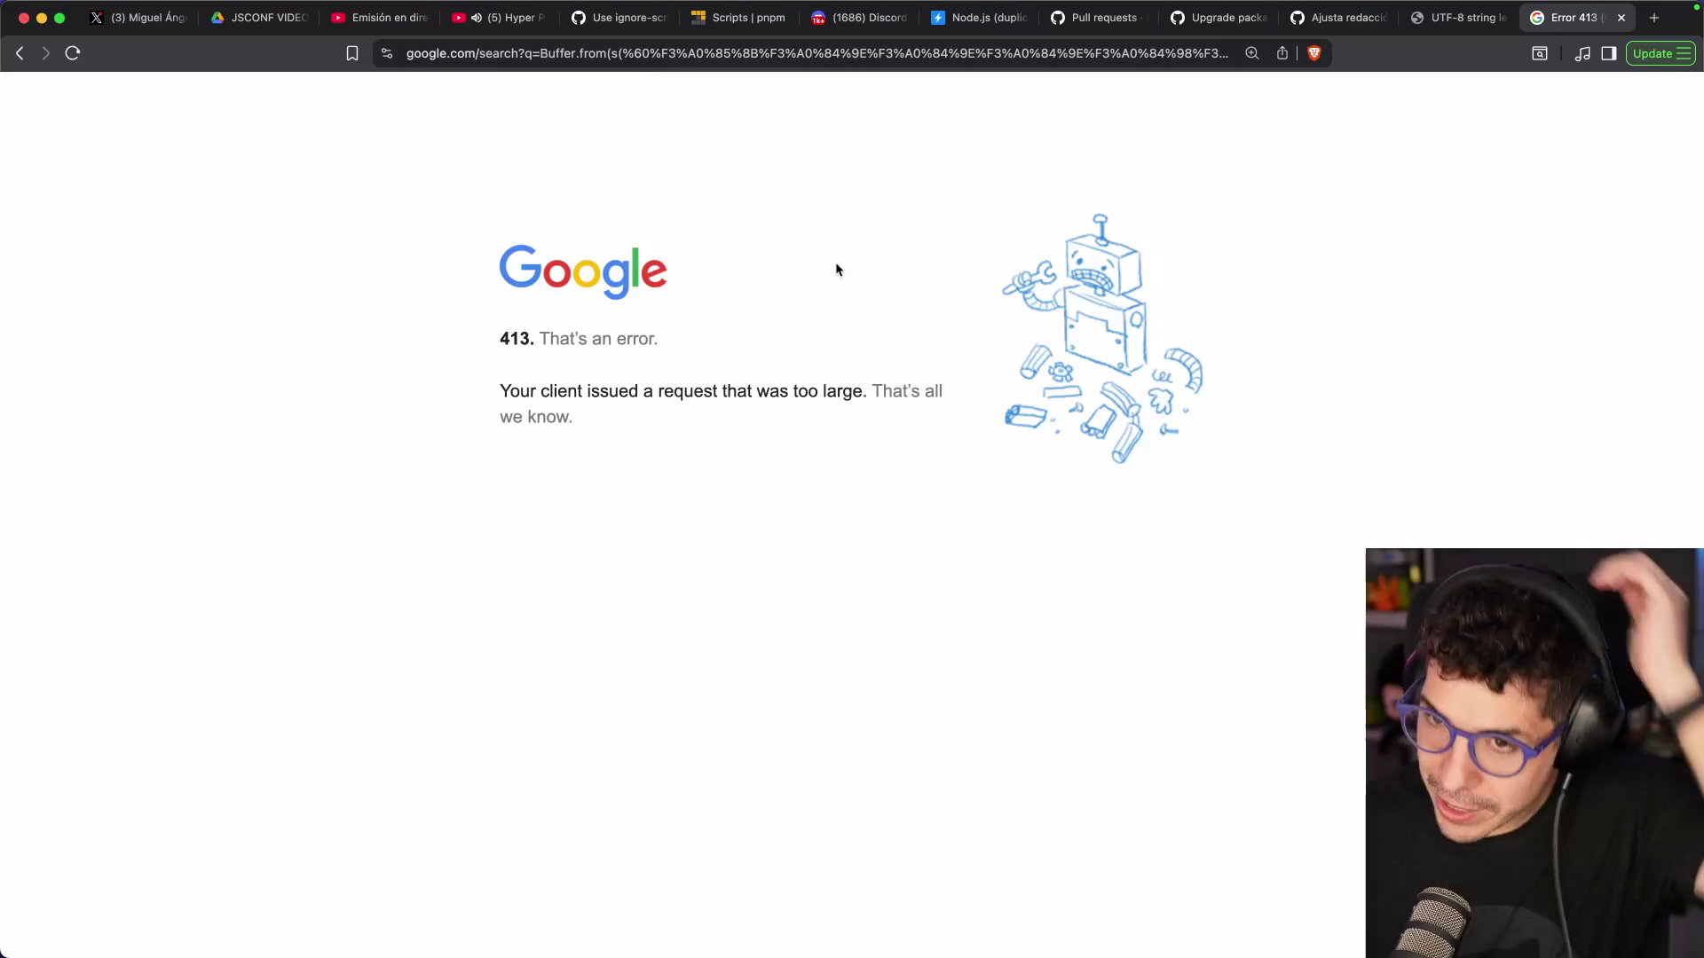
pyautogui.click(639, 51)
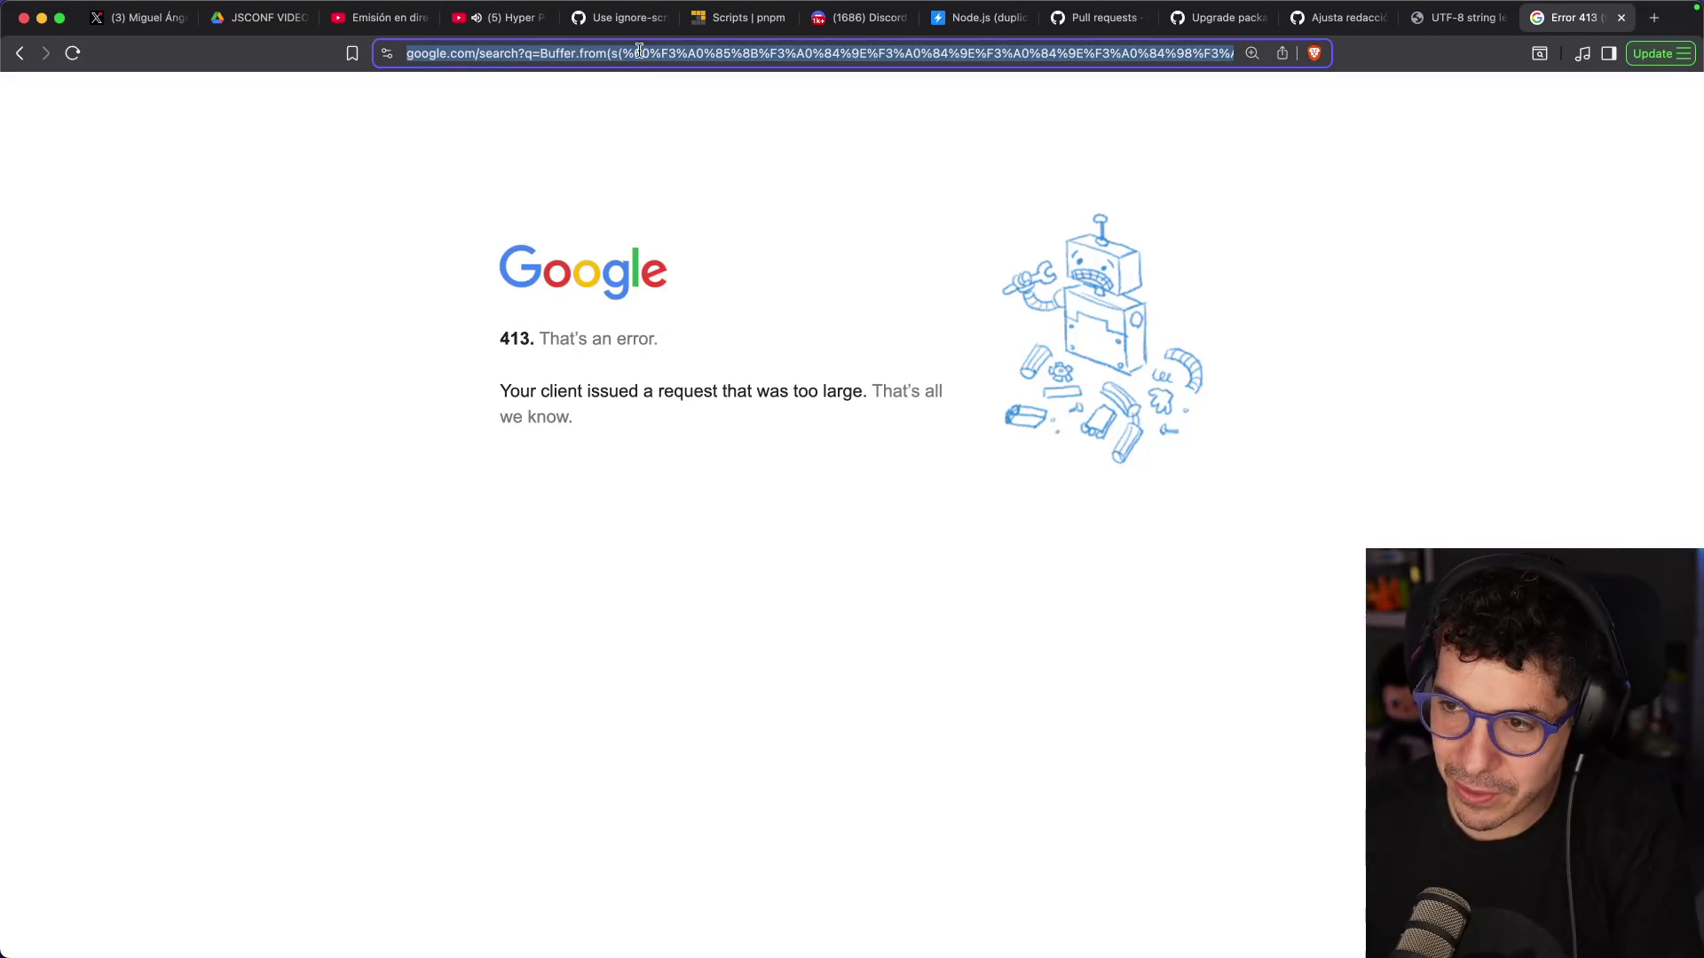
pyautogui.press('BackSpace')
pyautogui.press('super+w')
# Copy the second line of the obfuscated code and paste it into a new tab's search
pyautogui.click(680, 256)
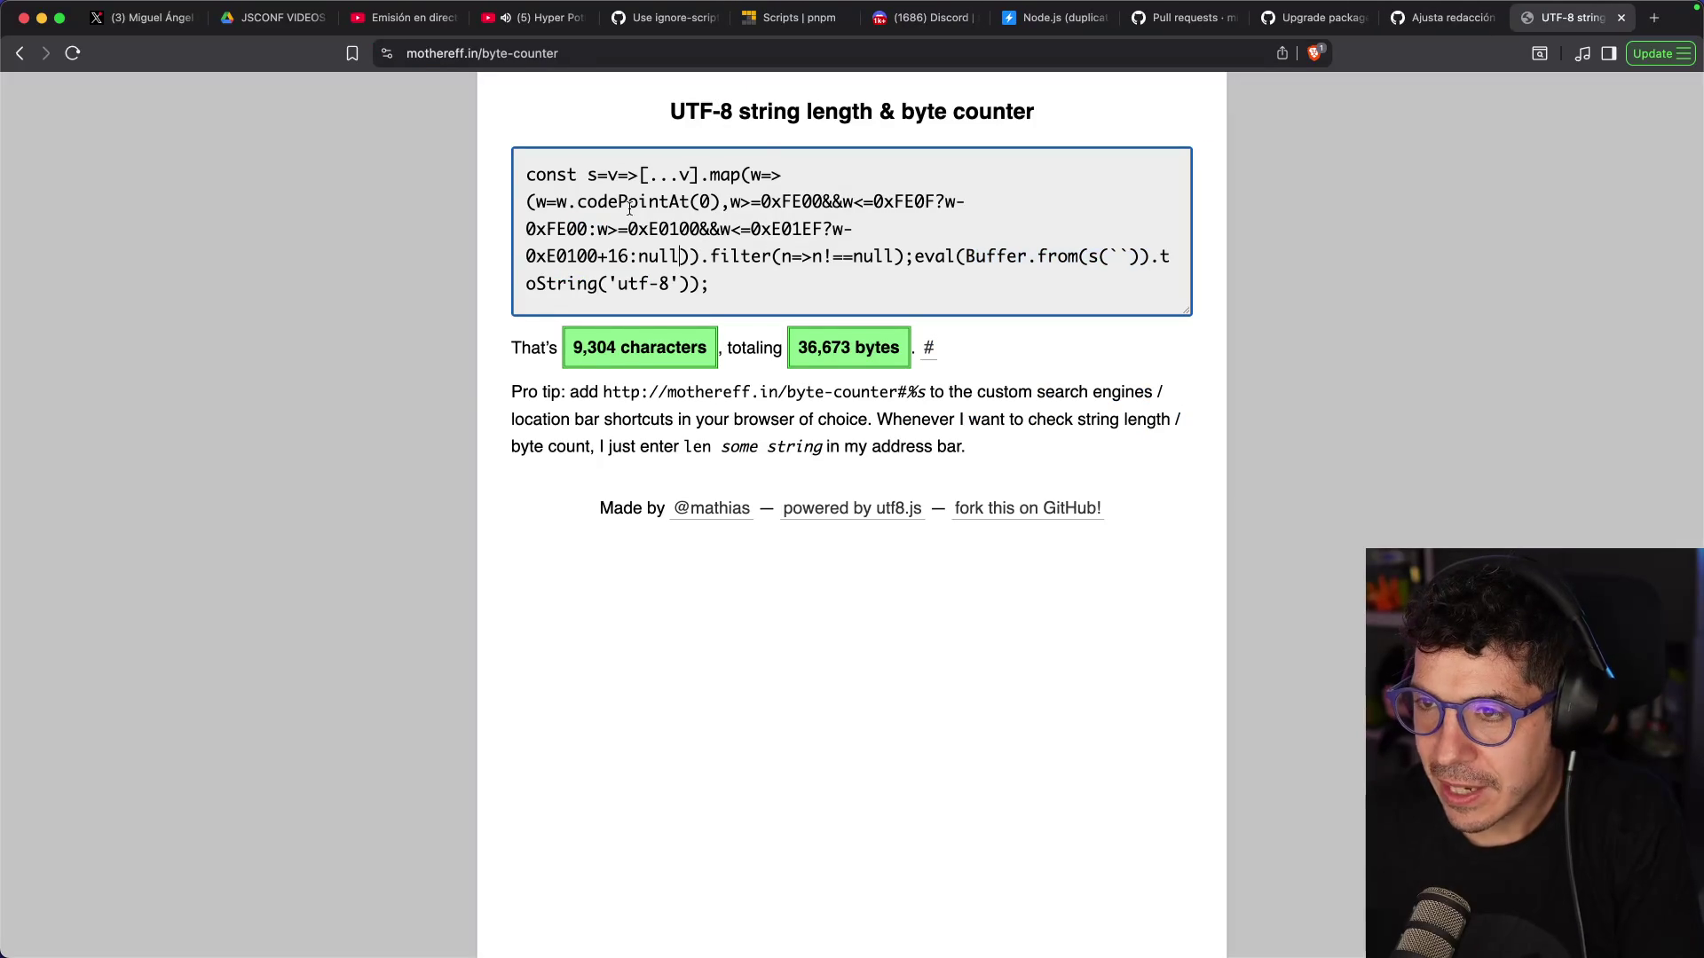
pyautogui.click(959, 184)
pyautogui.moveTo(980, 199); pyautogui.dragTo(463, 195)
pyautogui.press('super+c')
pyautogui.press('super+t')
pyautogui.press('super+v')
# Search Google for the code line, then rerun it trimmed to '(w=w.codePointAt(0),'
pyautogui.press('Return')
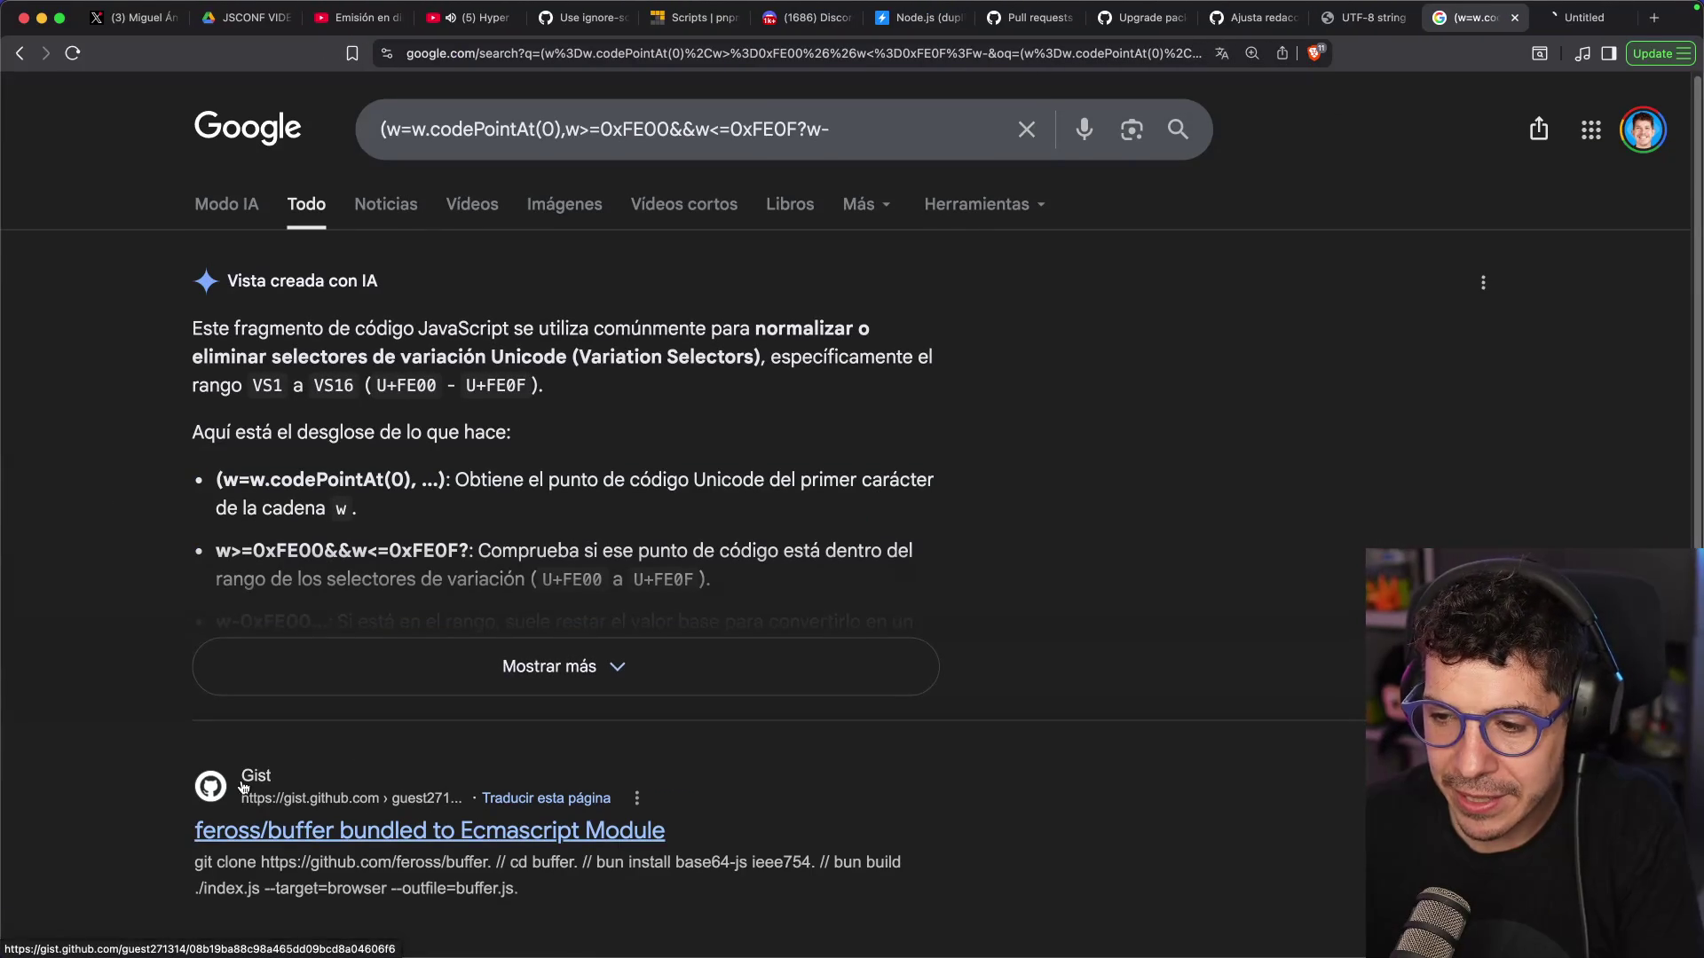
pyautogui.scroll(-5, 217, 564)
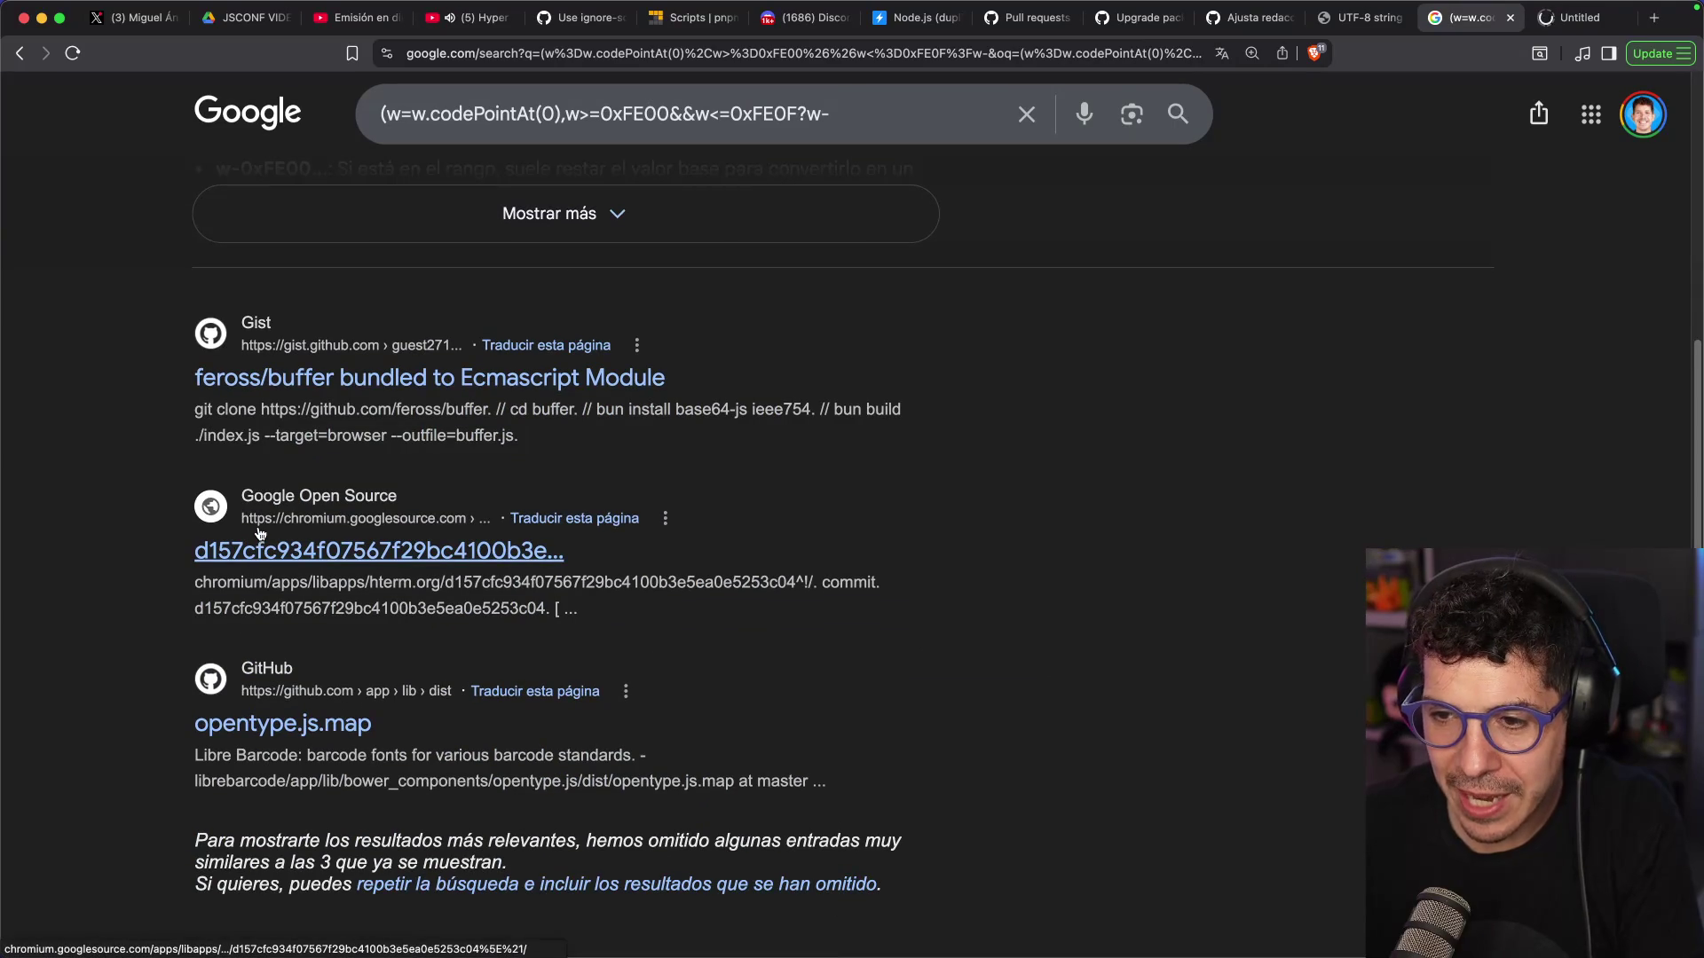
pyautogui.scroll(5, 261, 535)
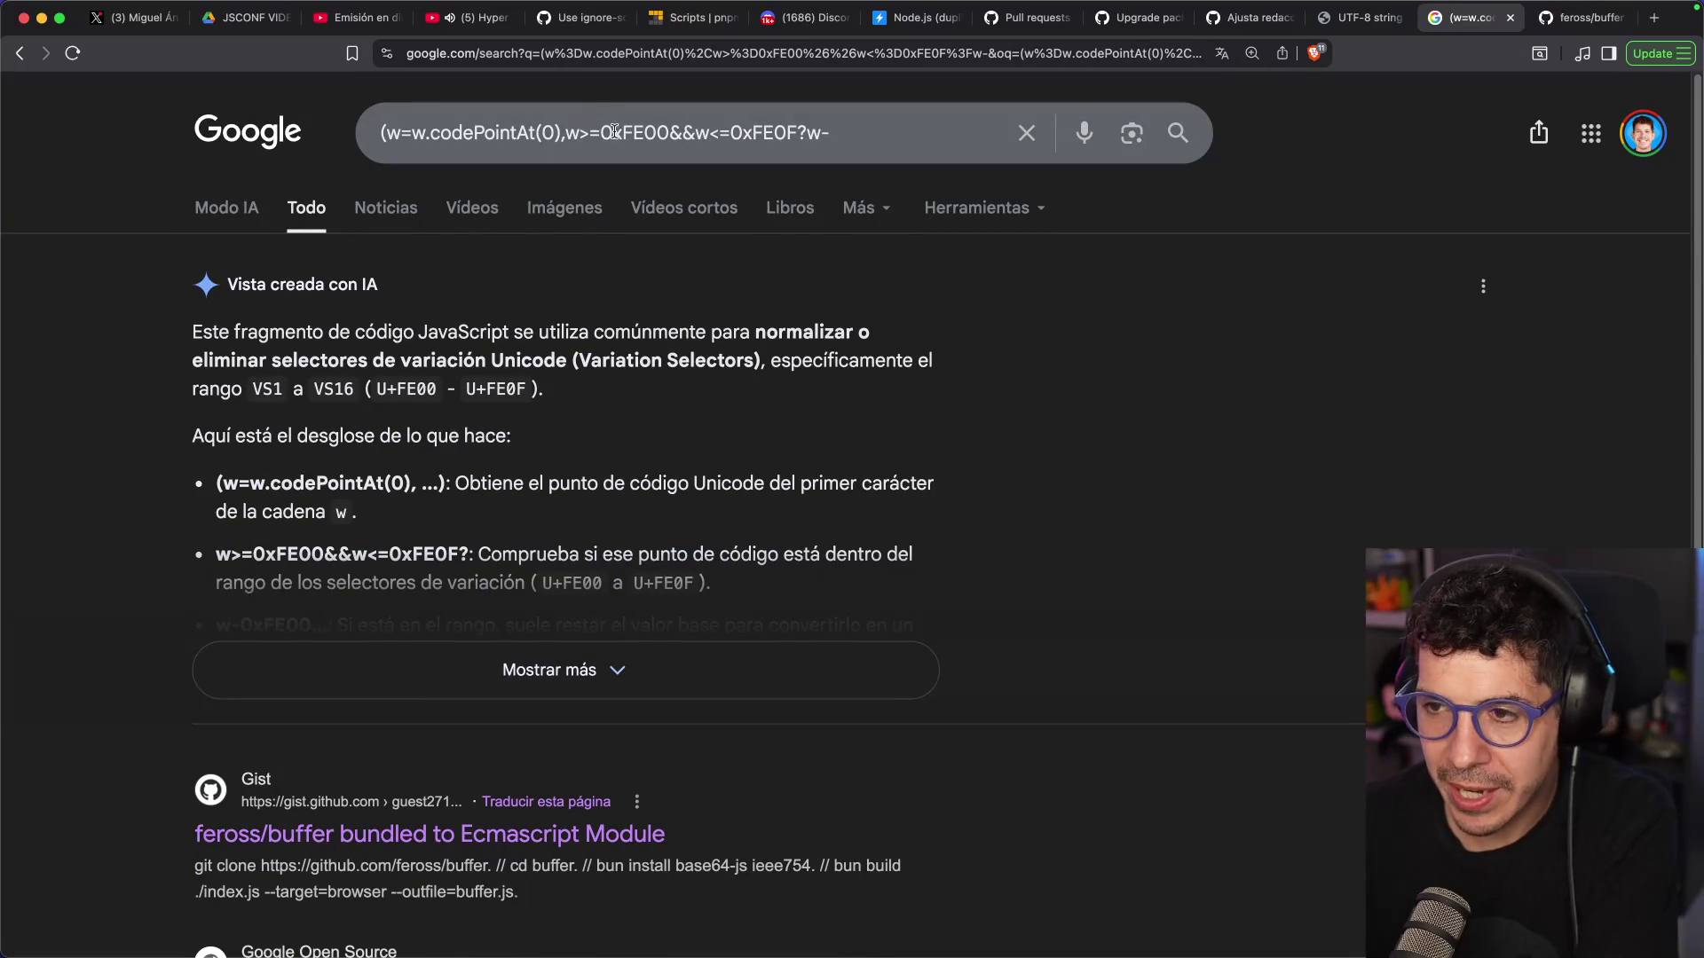
pyautogui.click(801, 131)
pyautogui.moveTo(565, 140); pyautogui.dragTo(831, 133)
pyautogui.press('BackSpace')
pyautogui.press('Return')
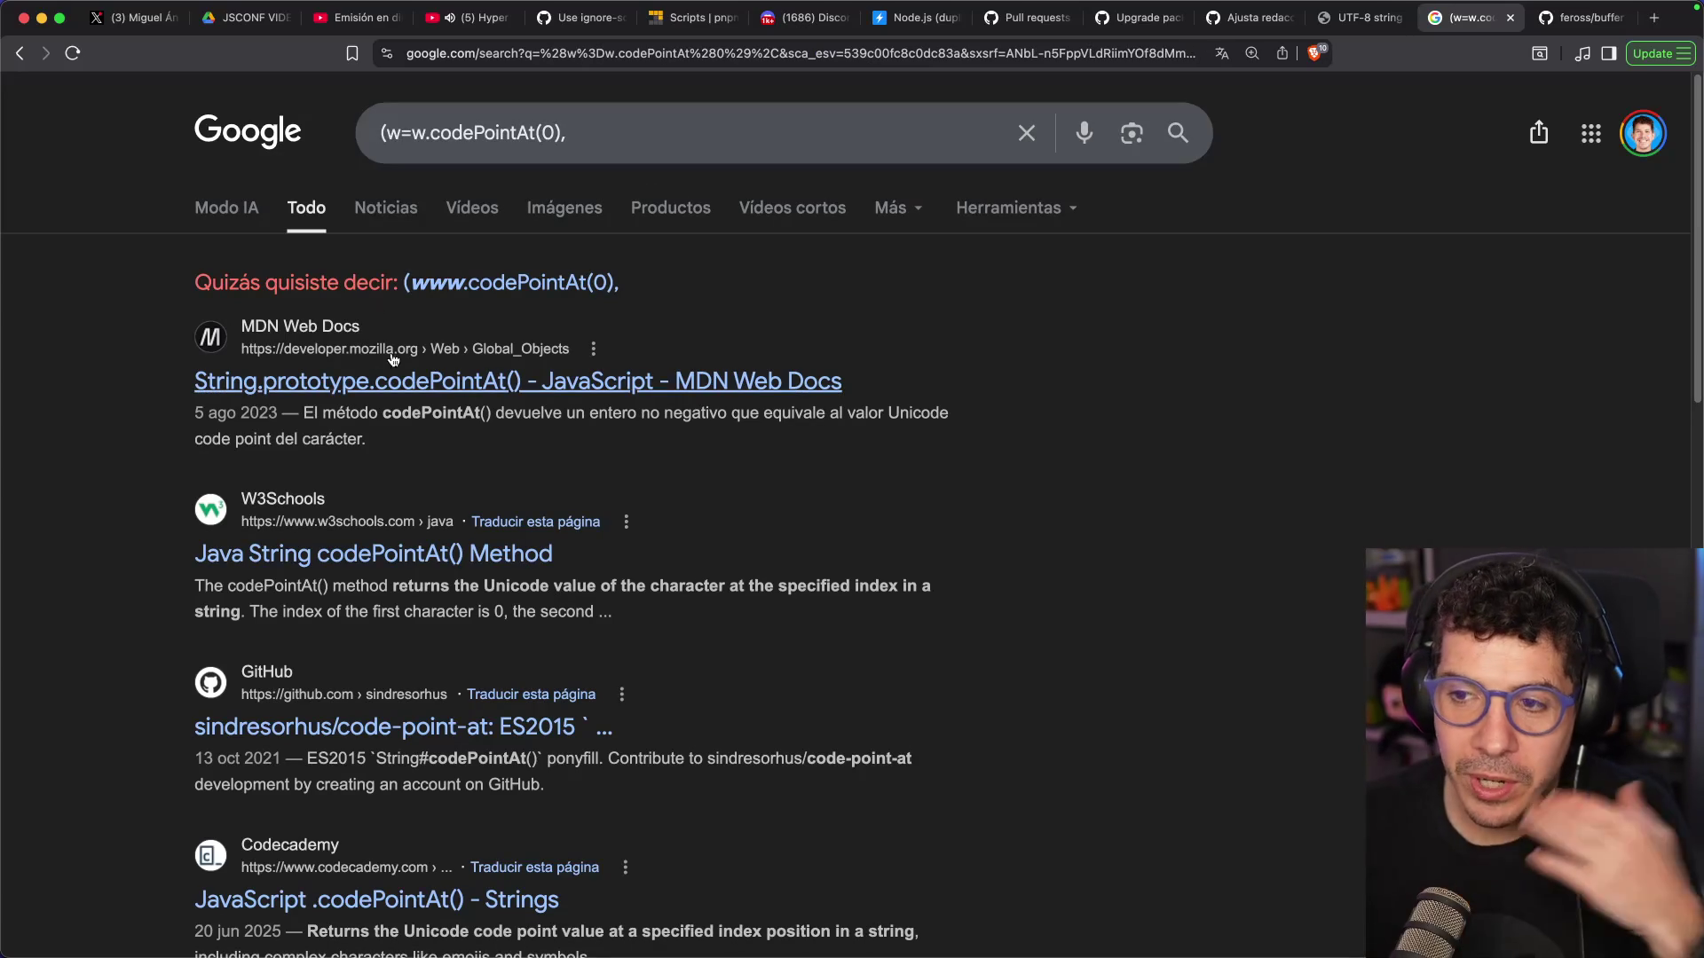
# Search '(w=w.codePointAt(0), hack hidden code' and open the Ars Technica supply-chain result
pyautogui.scroll(-1, 621, 177)
pyautogui.click(685, 114)
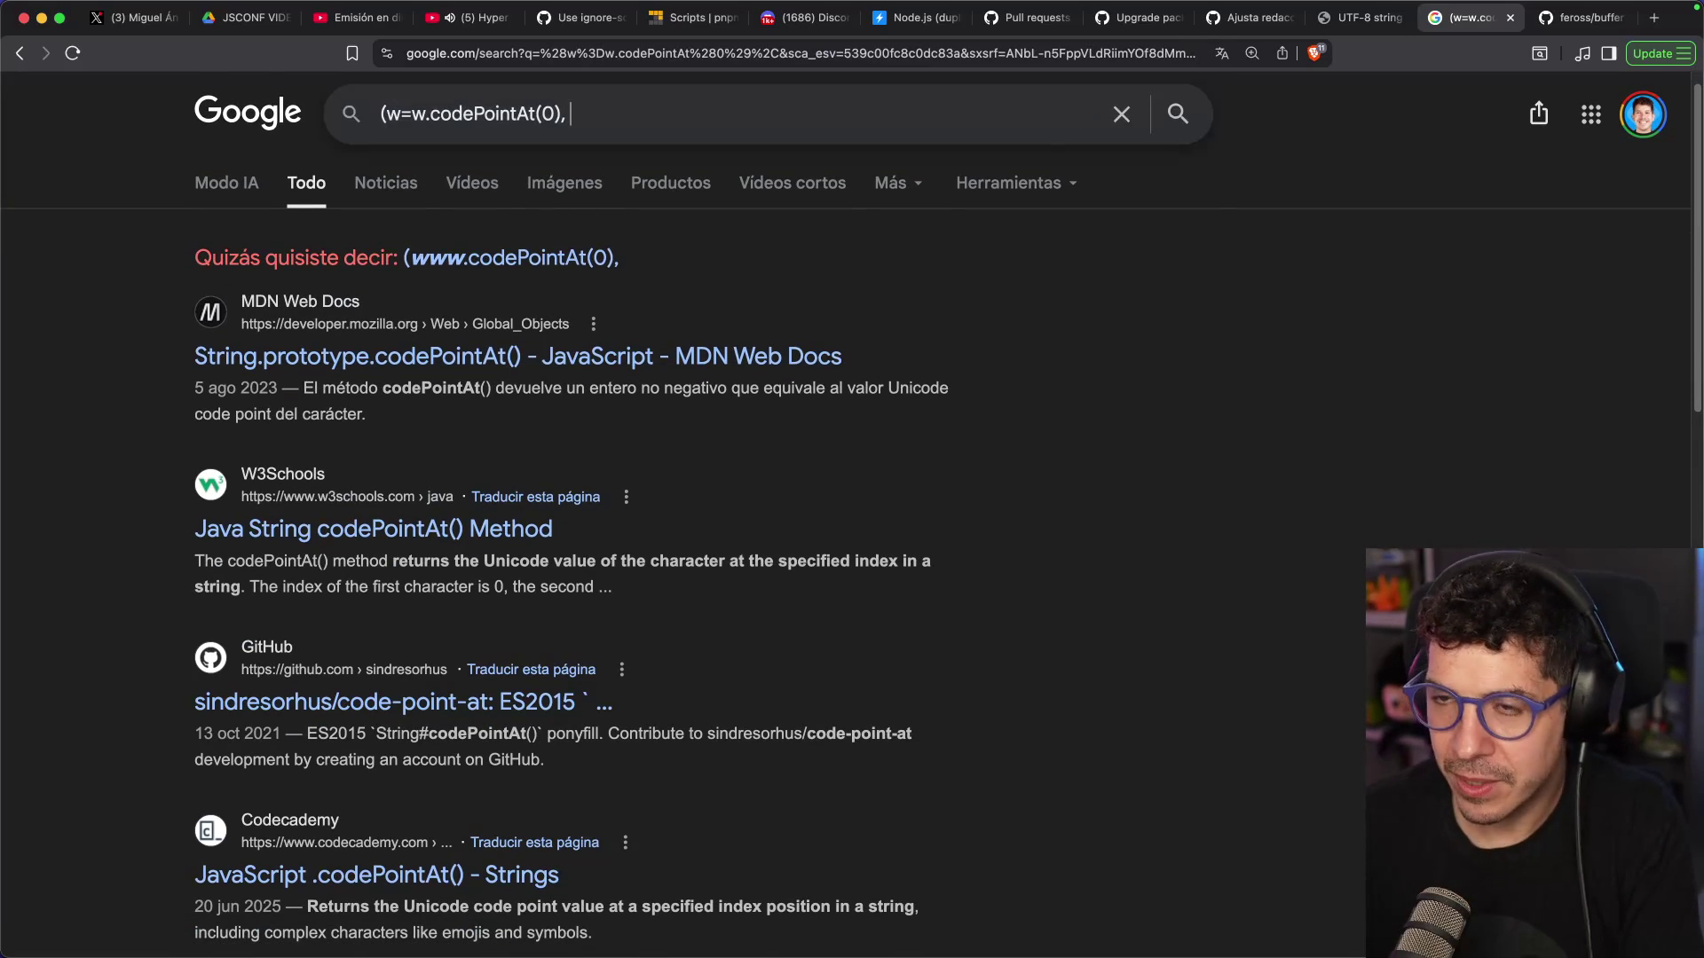
pyautogui.write('hack ')
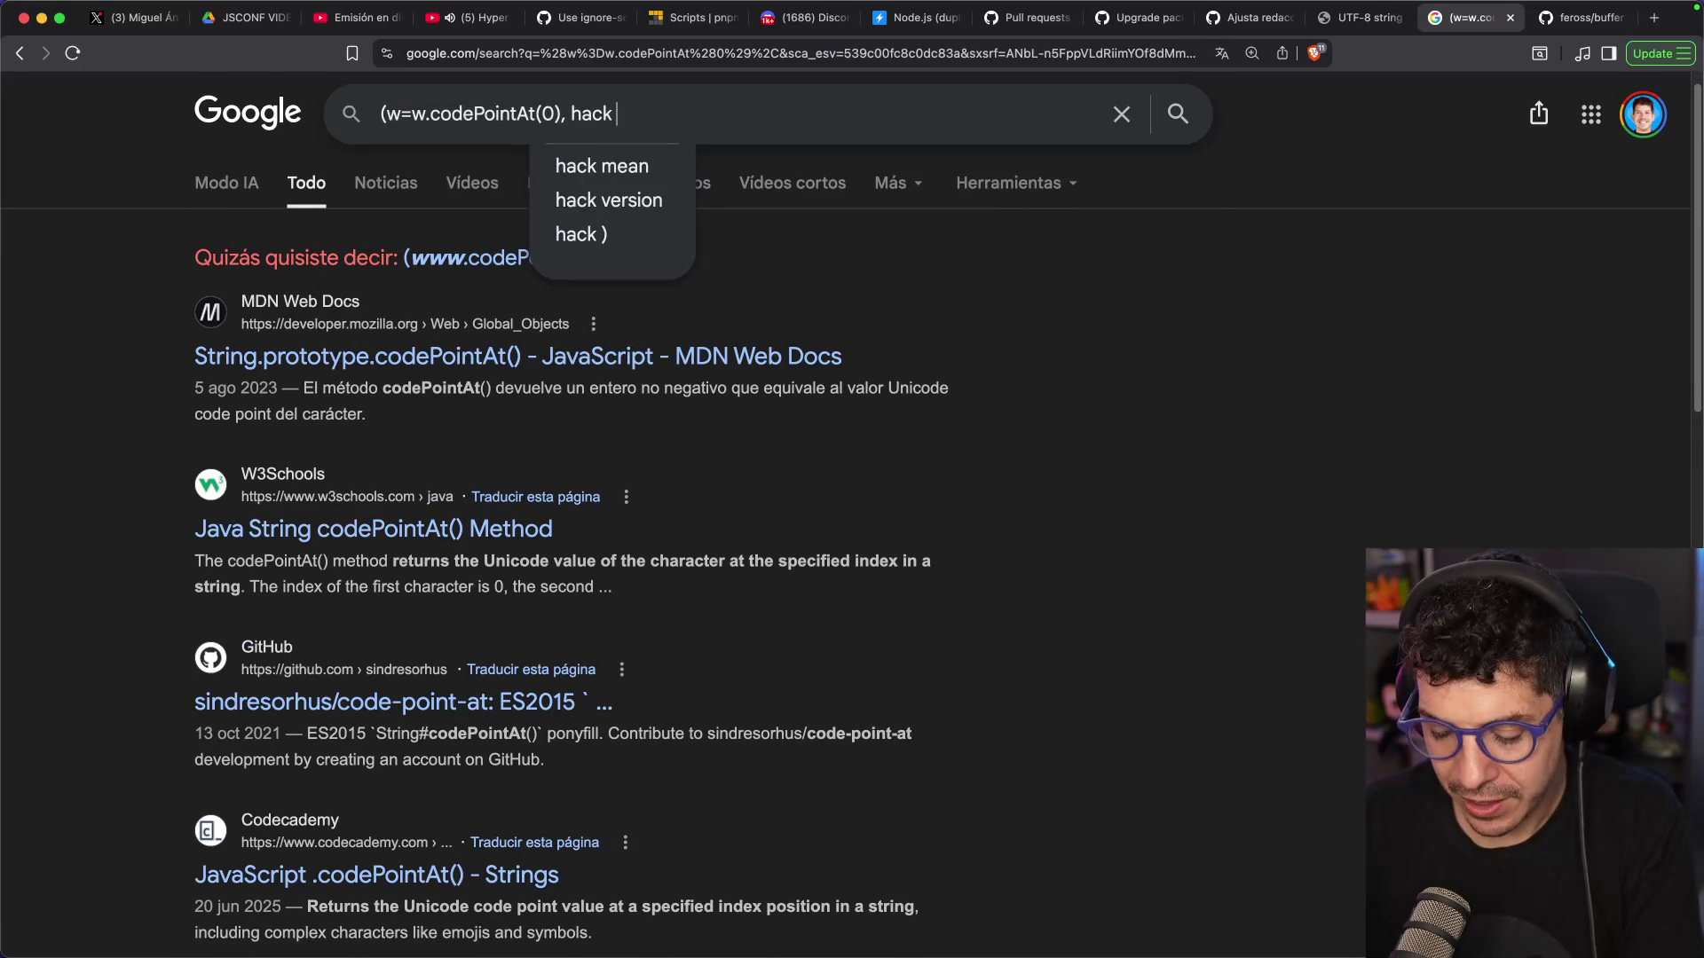
pyautogui.write('hidden cod')
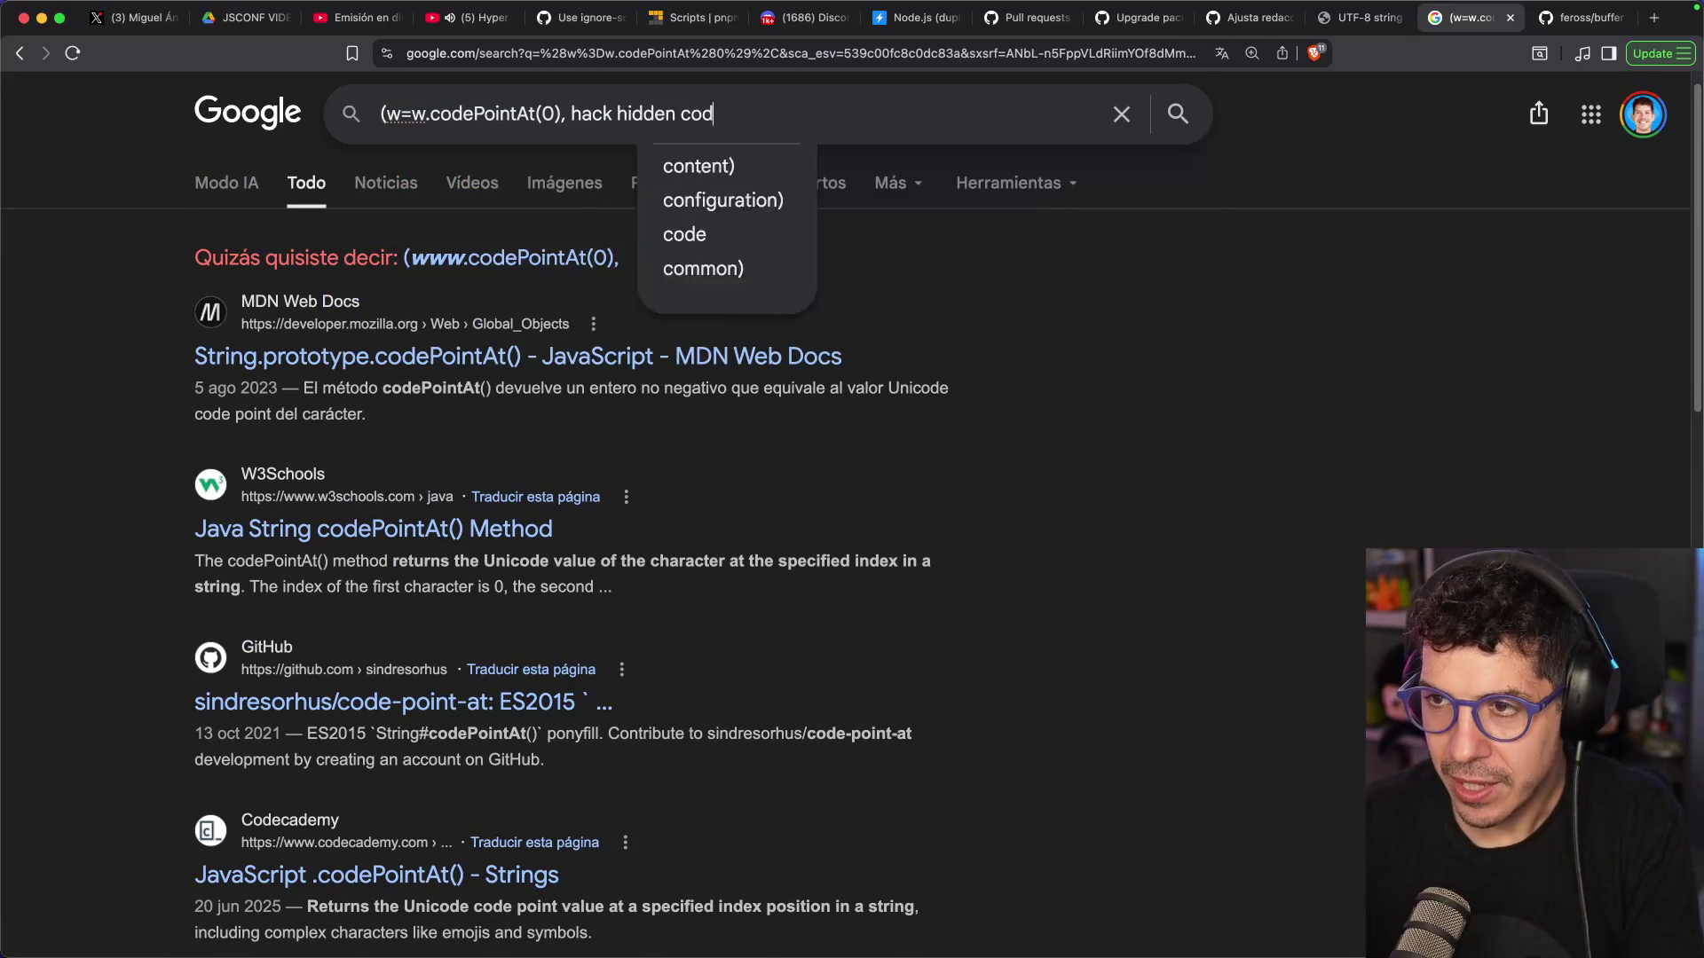
pyautogui.write('e')
pyautogui.press('Return')
pyautogui.click(420, 391)
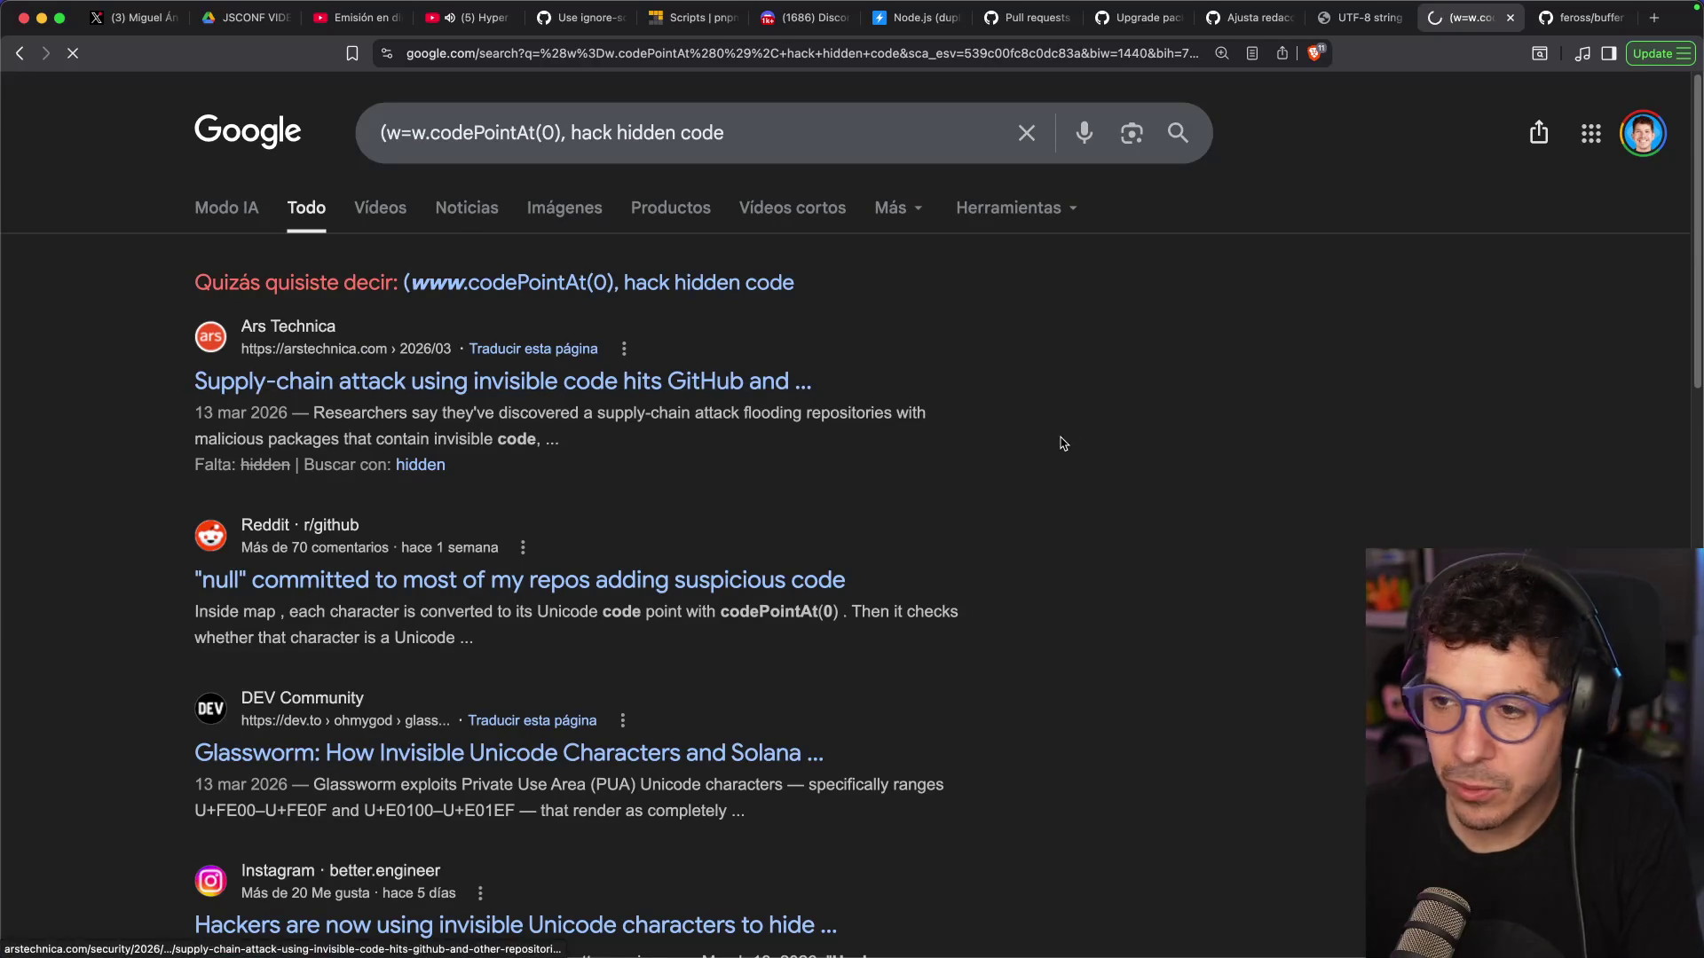
# Read the article, highlighting passages on invisible characters decoded into a full malicious payload
pyautogui.scroll(-2, 565, 468)
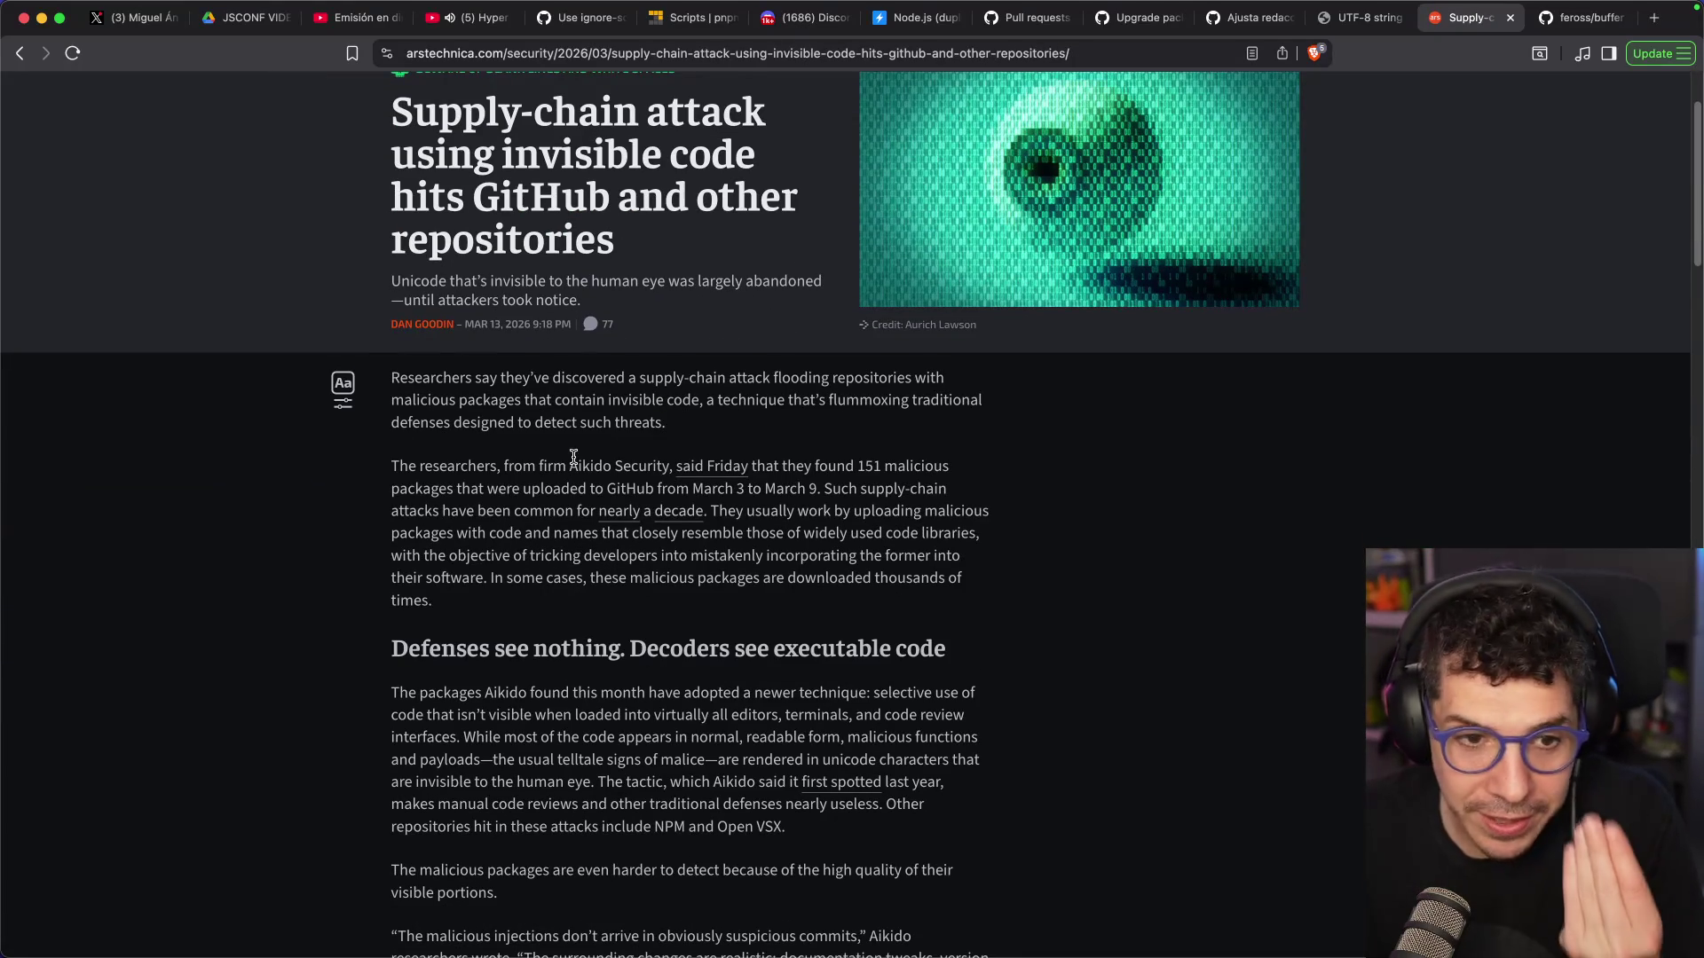
pyautogui.scroll(-3, 573, 457)
pyautogui.scroll(5, 532, 457)
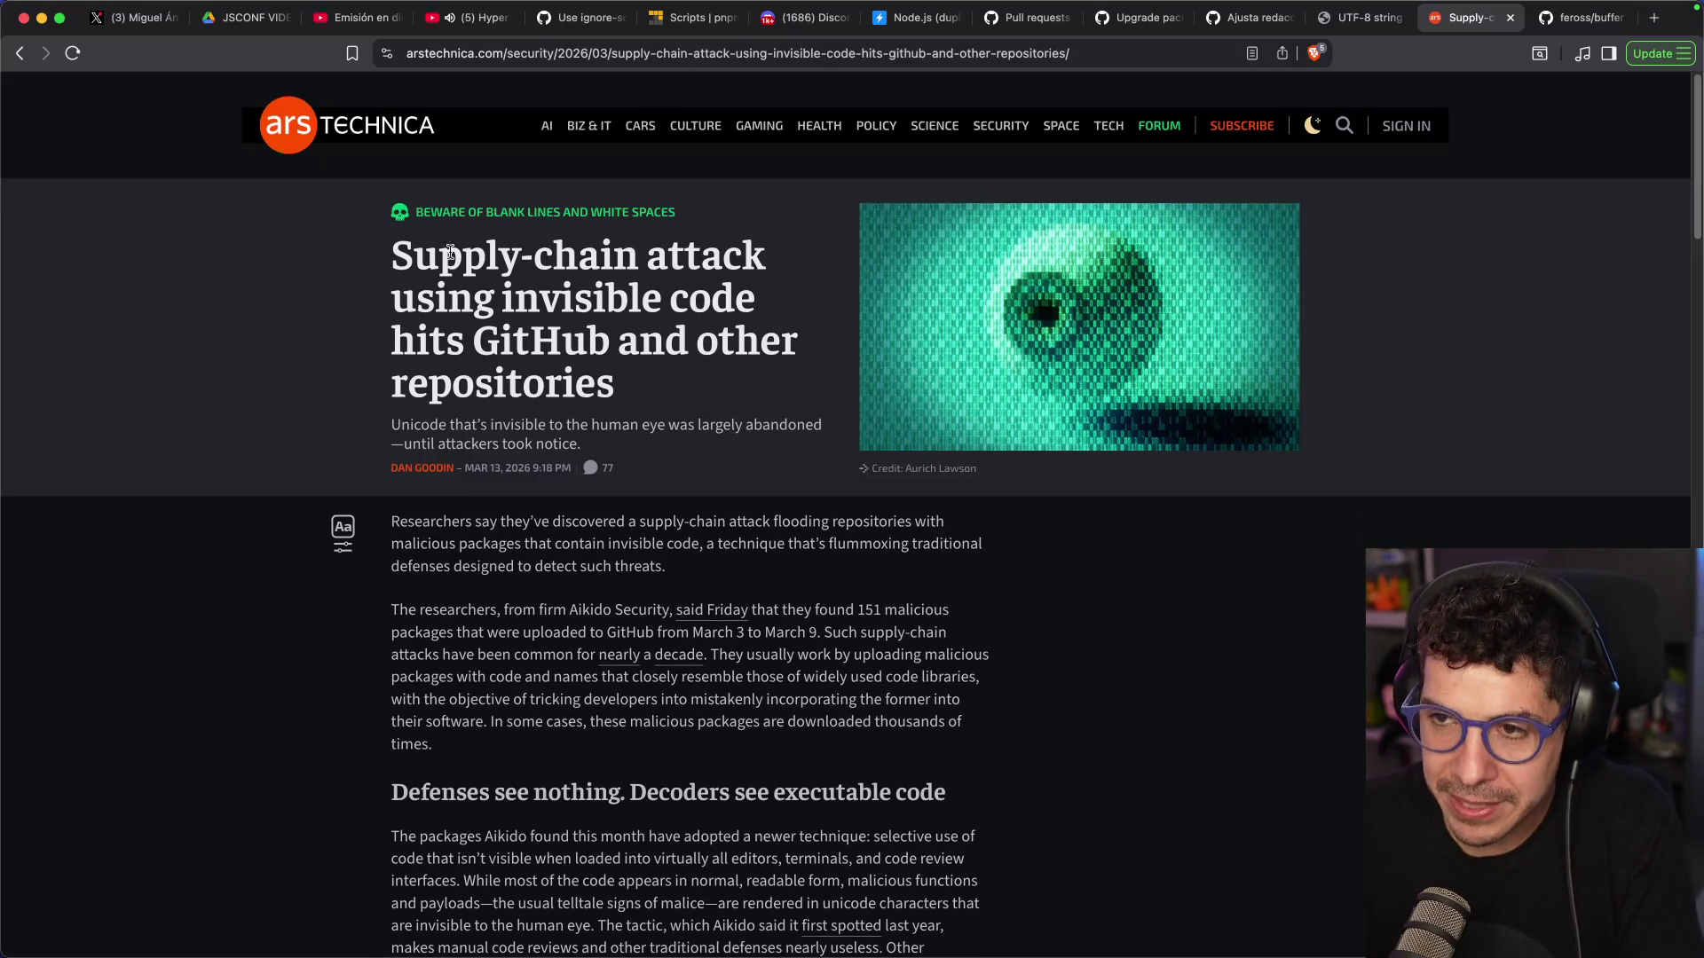
pyautogui.scroll(-15, 663, 340)
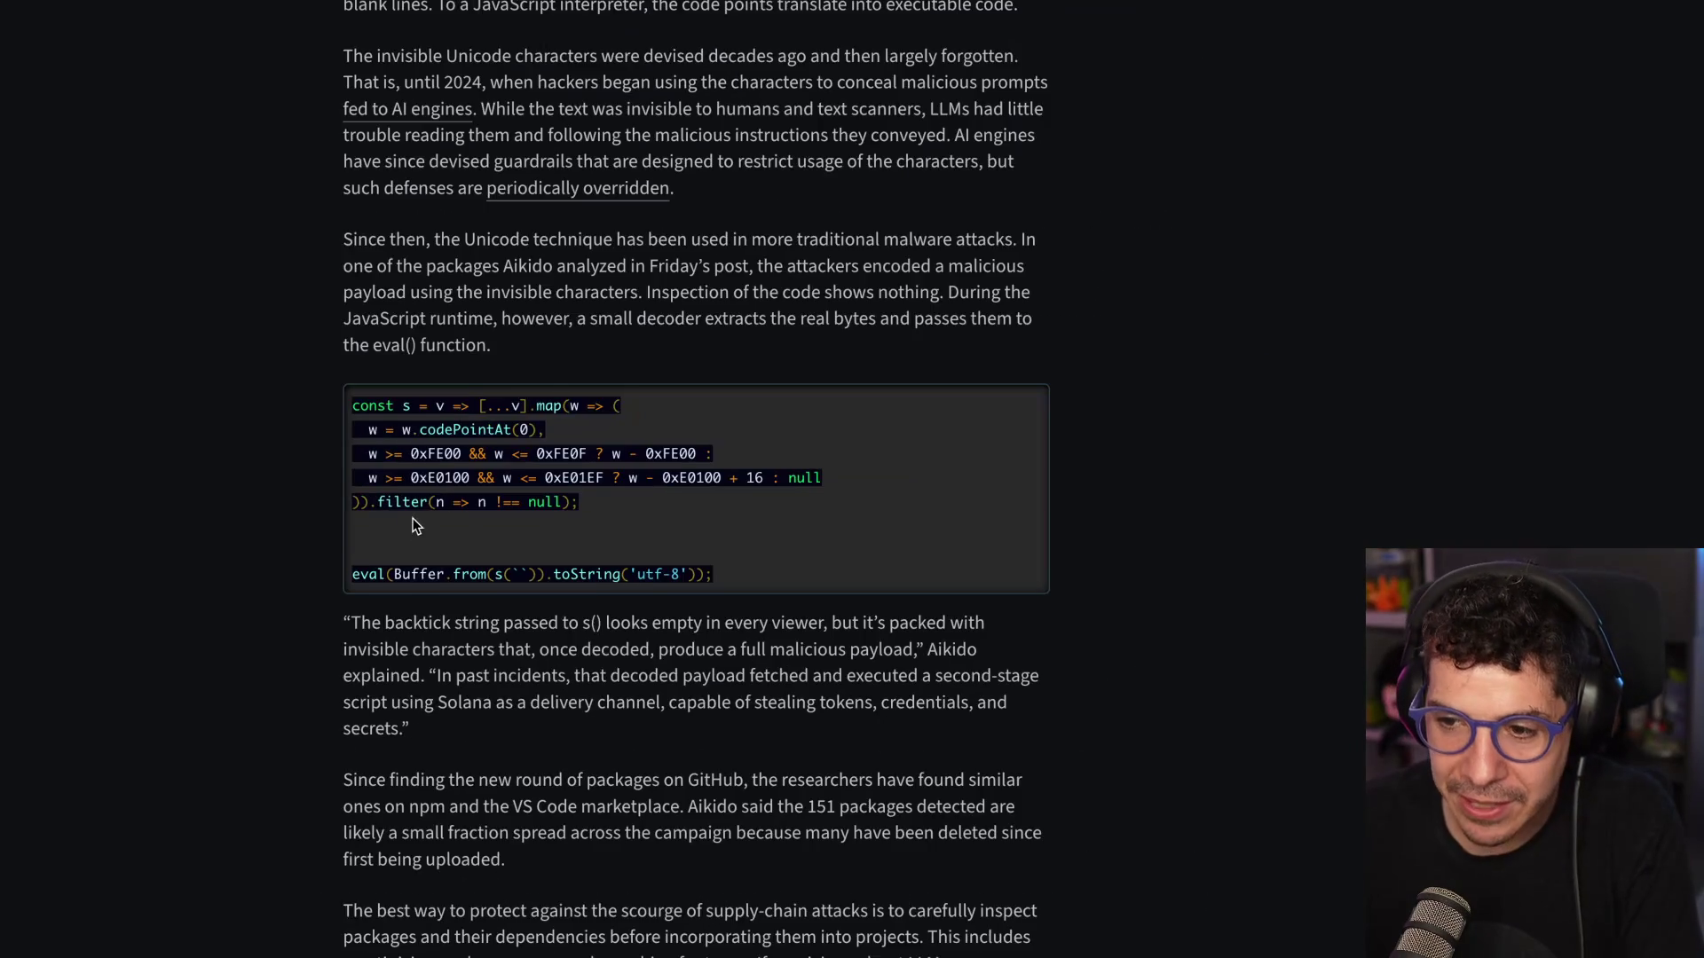
pyautogui.scroll(-4, 513, 679)
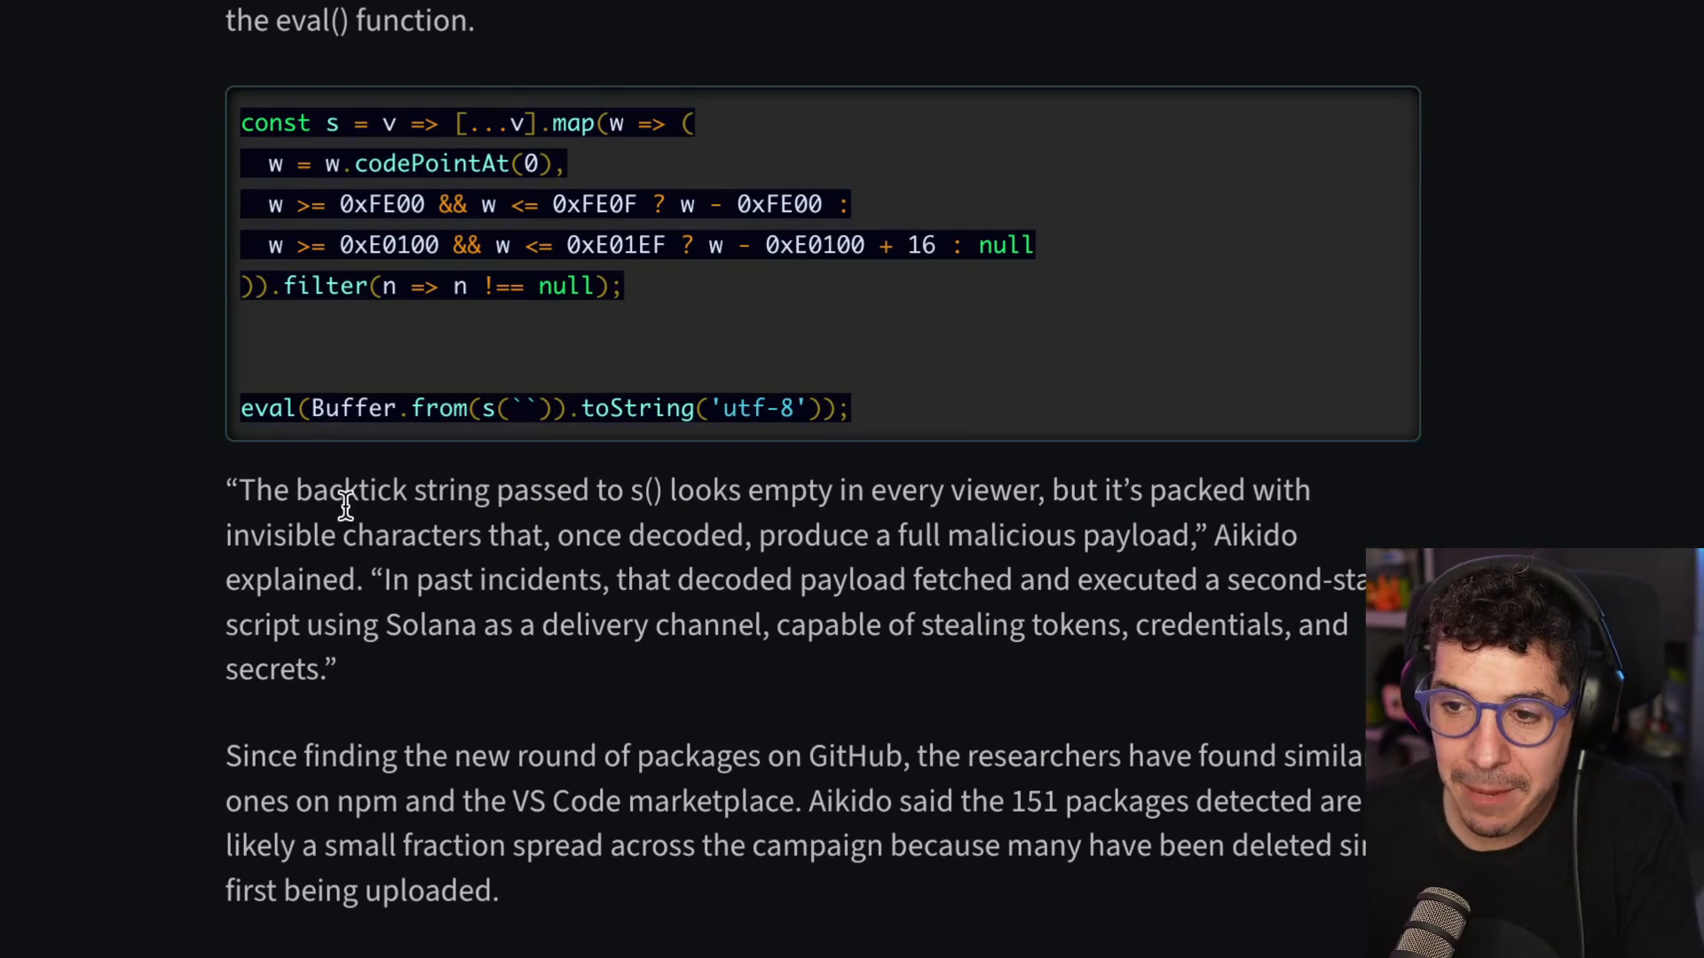
pyautogui.moveTo(530, 493)
pyautogui.mouseDown()
pyautogui.moveTo(1094, 482)
pyautogui.moveTo(608, 532)
pyautogui.moveTo(616, 581)
pyautogui.mouseUp()
pyautogui.click(1093, 482)
pyautogui.click(478, 549)
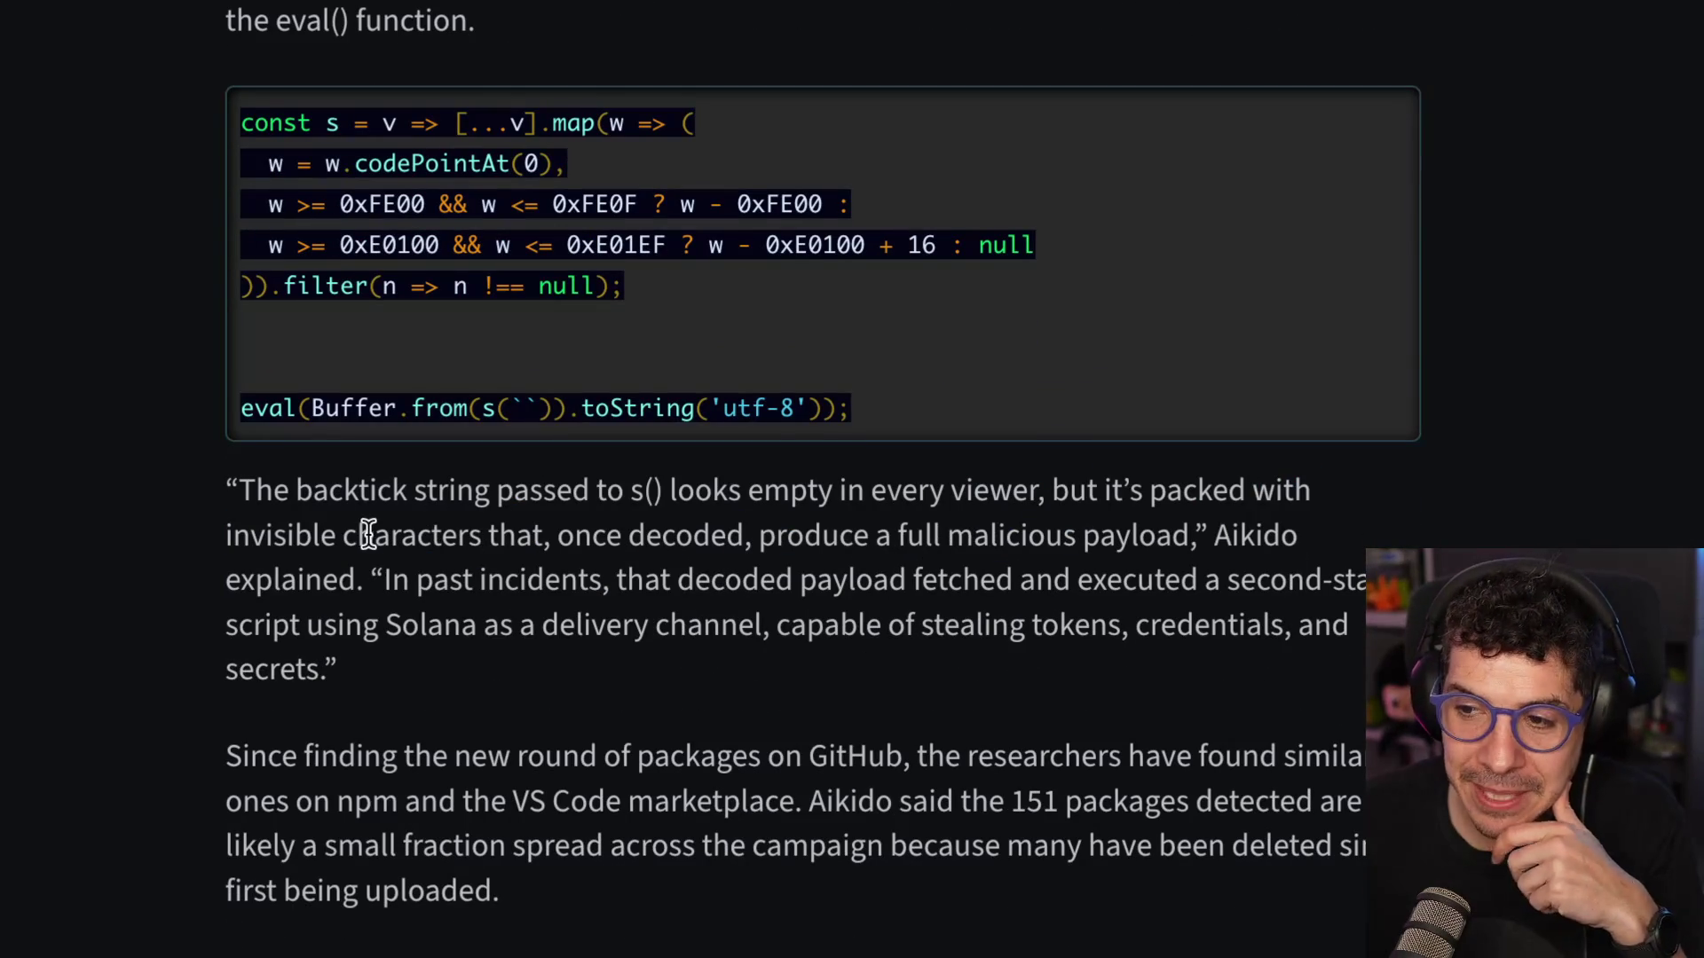
pyautogui.moveTo(626, 523); pyautogui.dragTo(1111, 532)
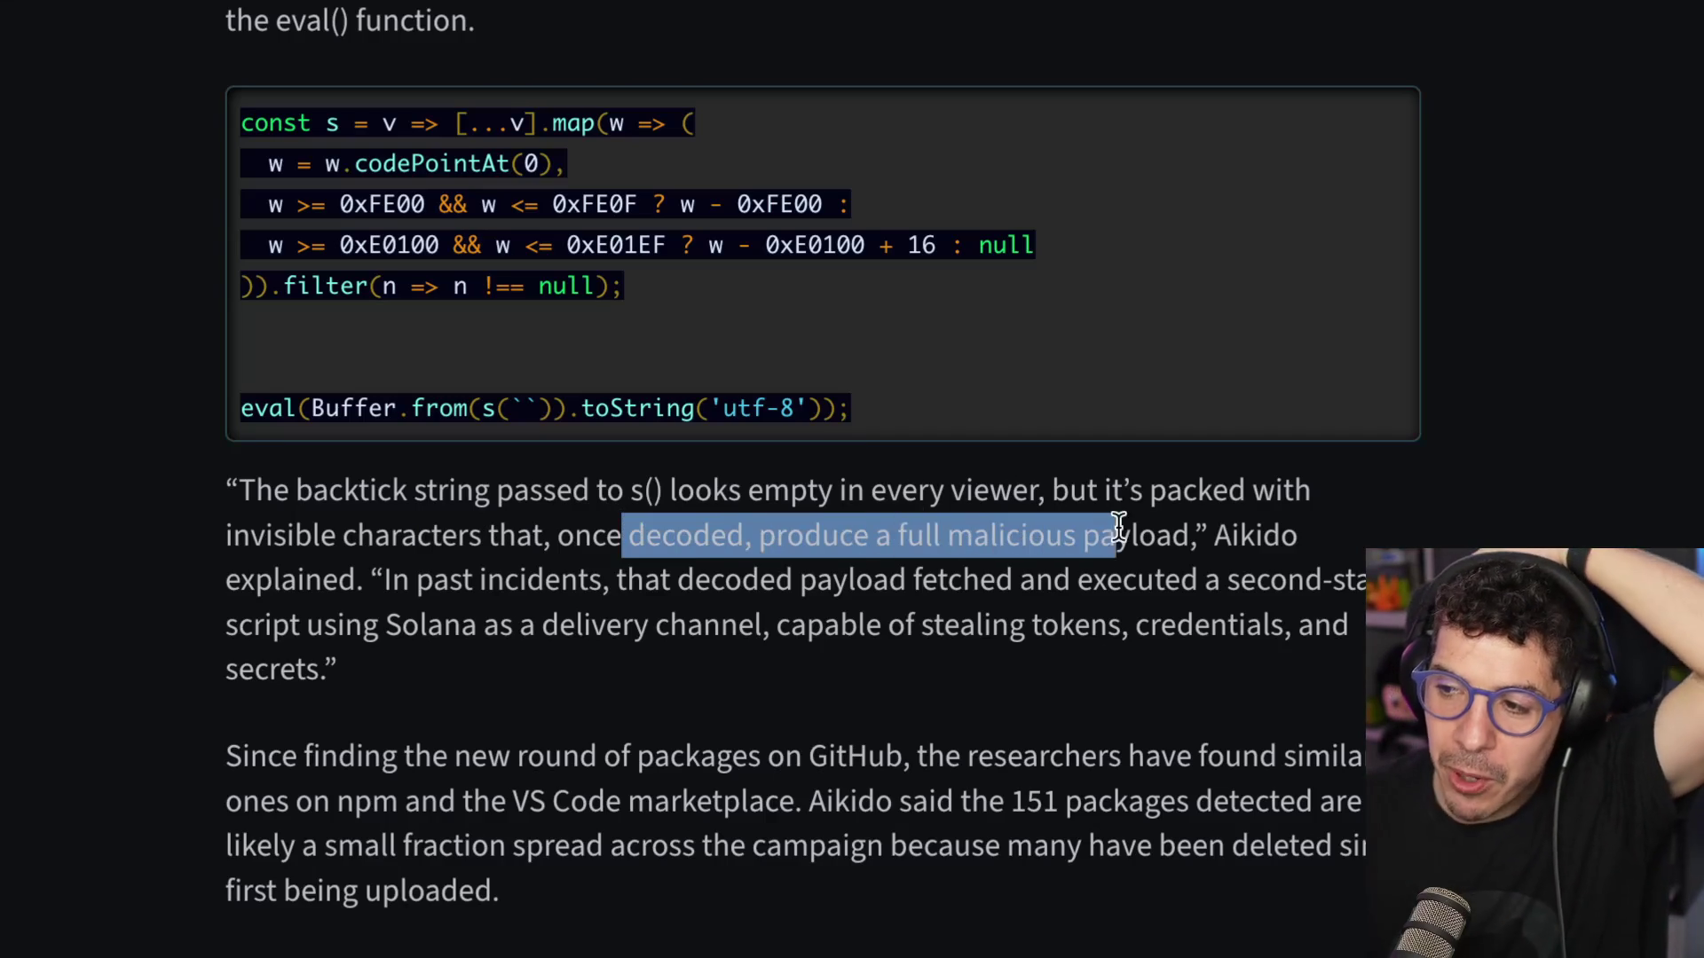
pyautogui.doubleClick(1134, 530)
pyautogui.doubleClick(983, 523)
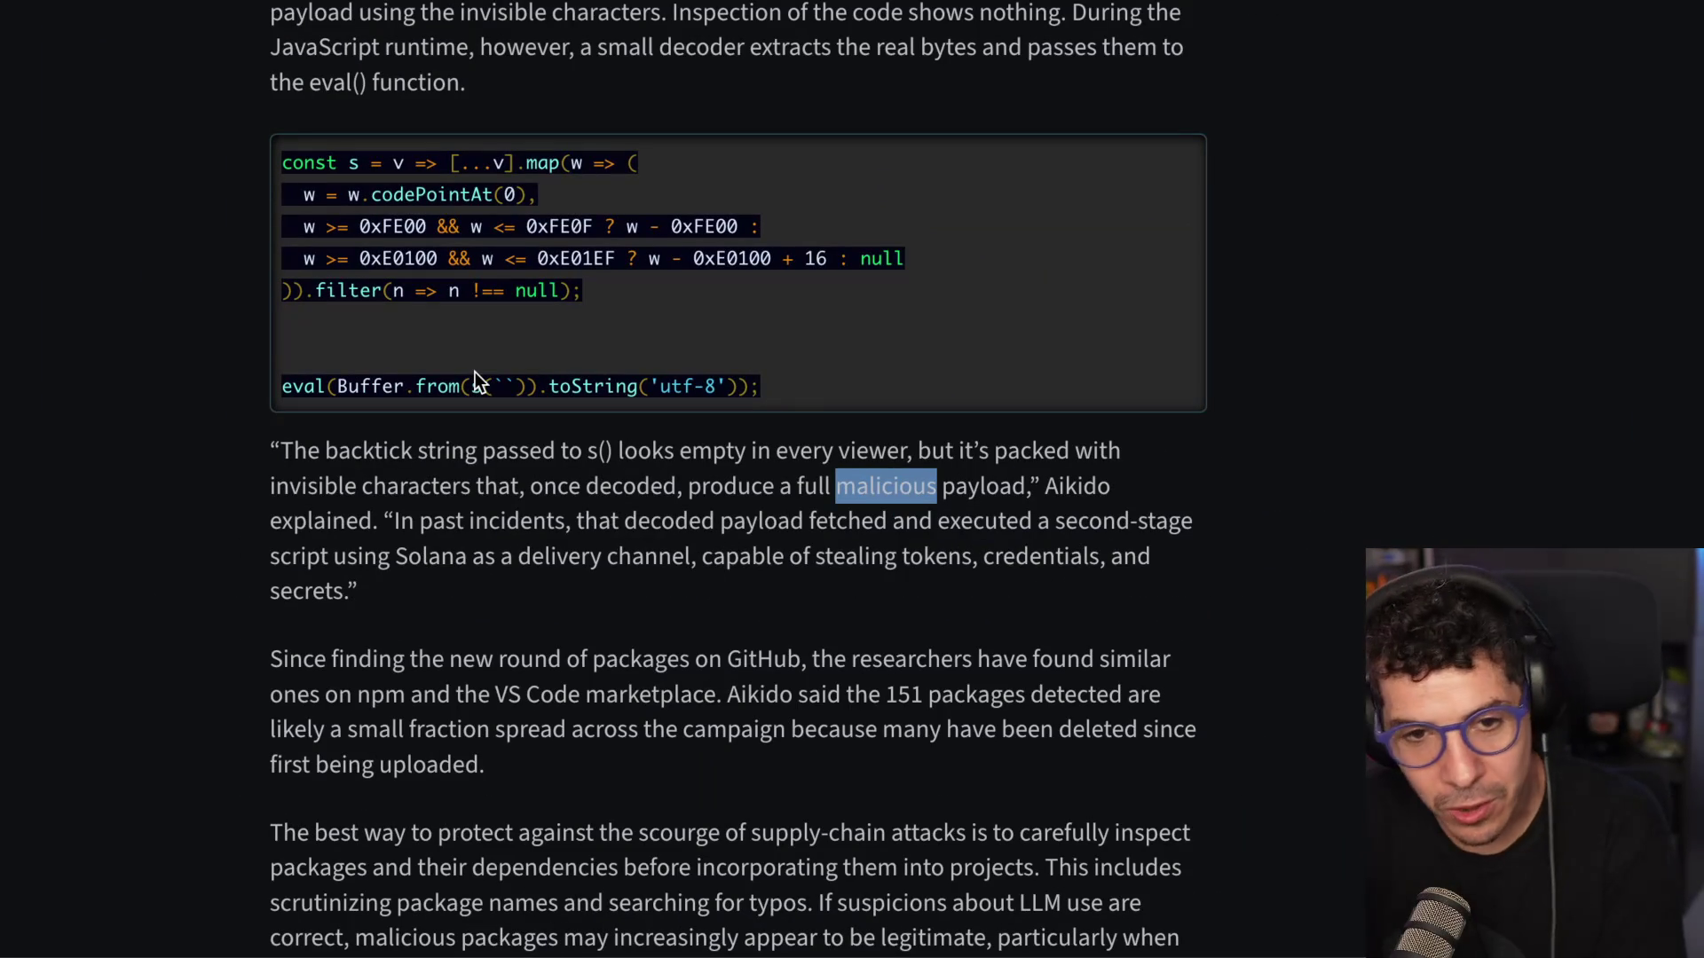
# Scroll back up through the Ars Technica article and close its tab
pyautogui.scroll(-2, 476, 377)
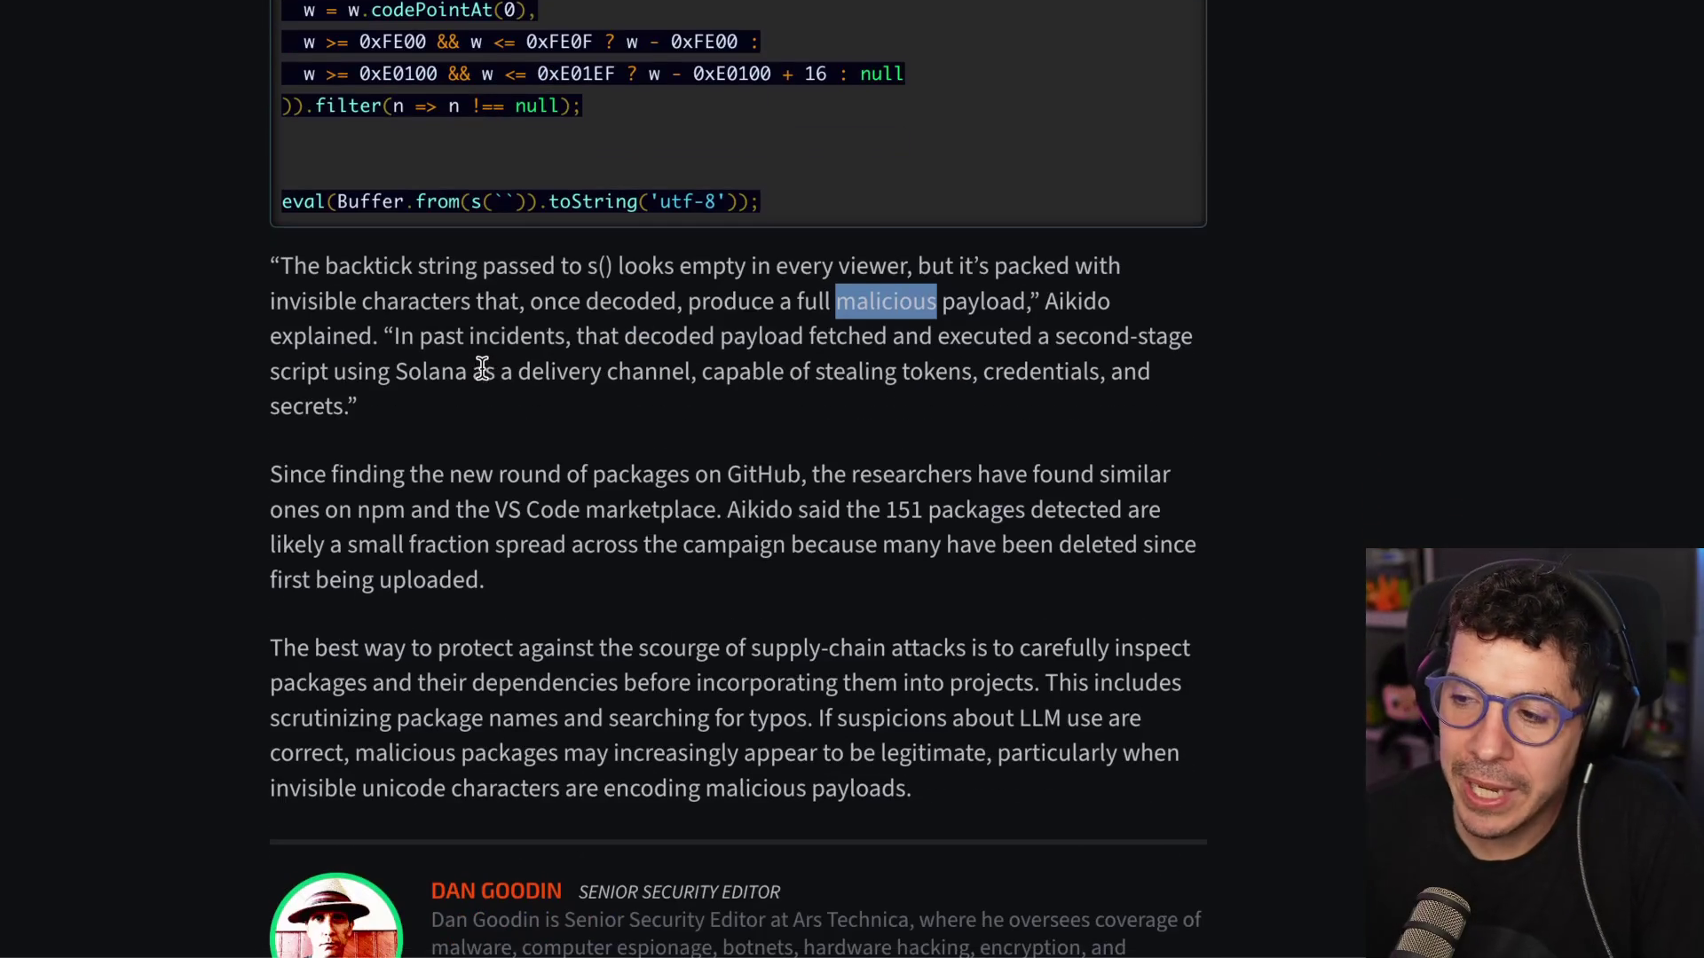
pyautogui.scroll(5, 491, 377)
pyautogui.scroll(4, 572, 390)
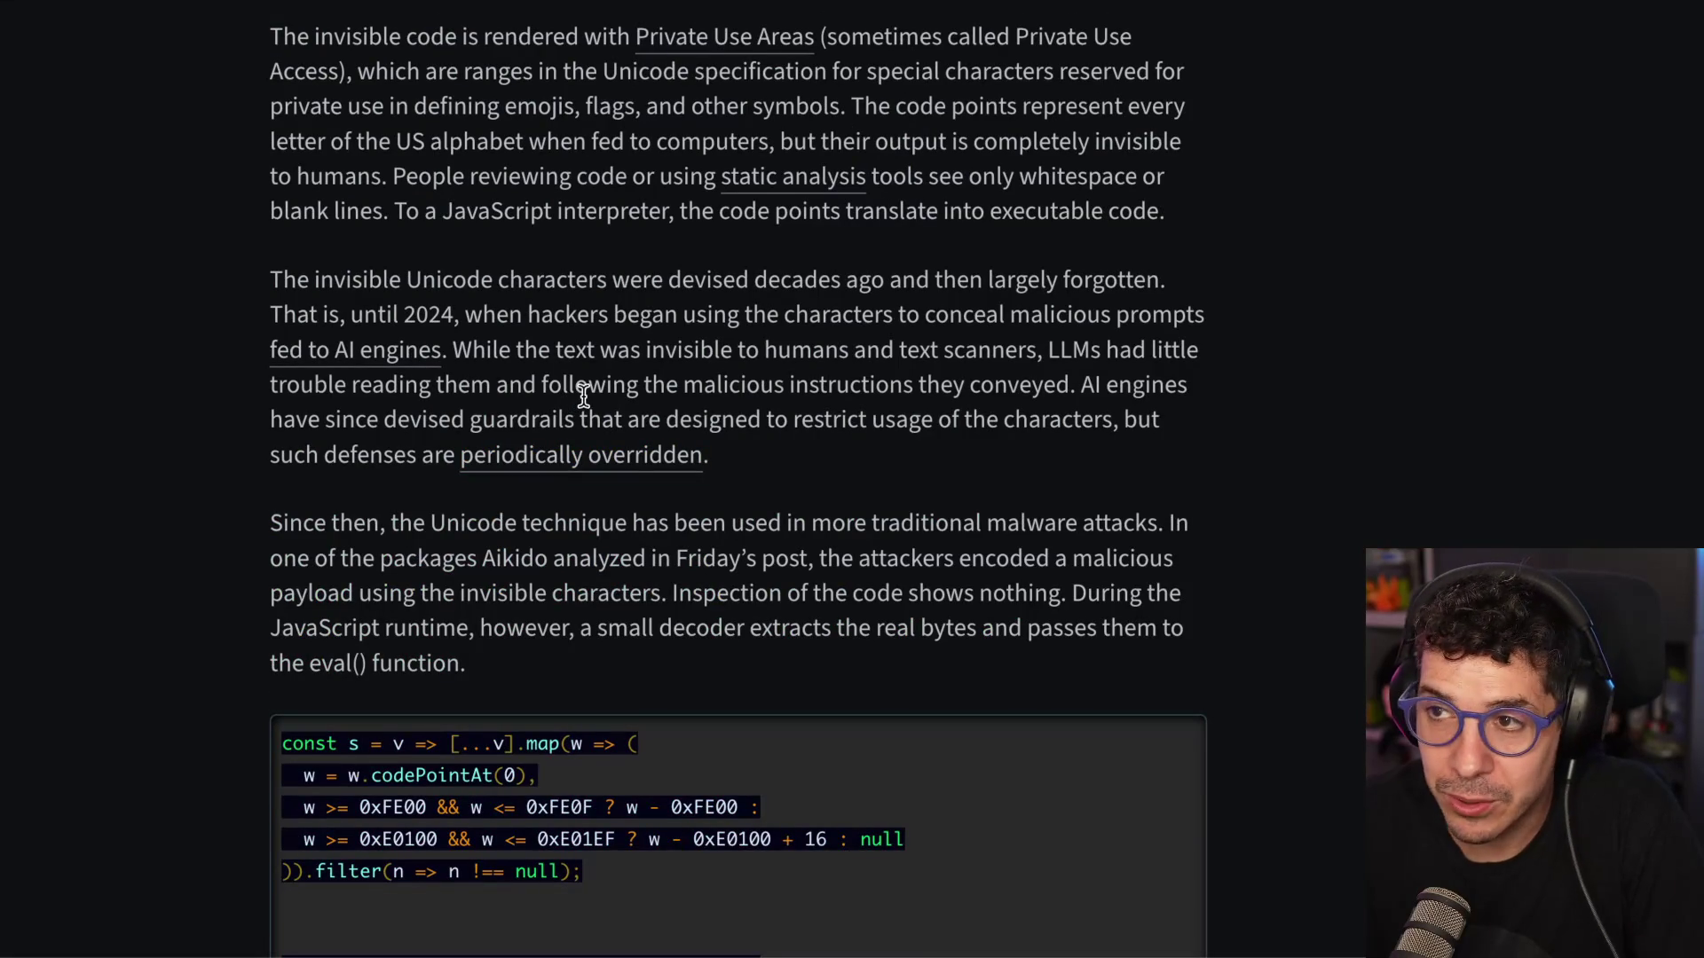
pyautogui.scroll(8, 583, 395)
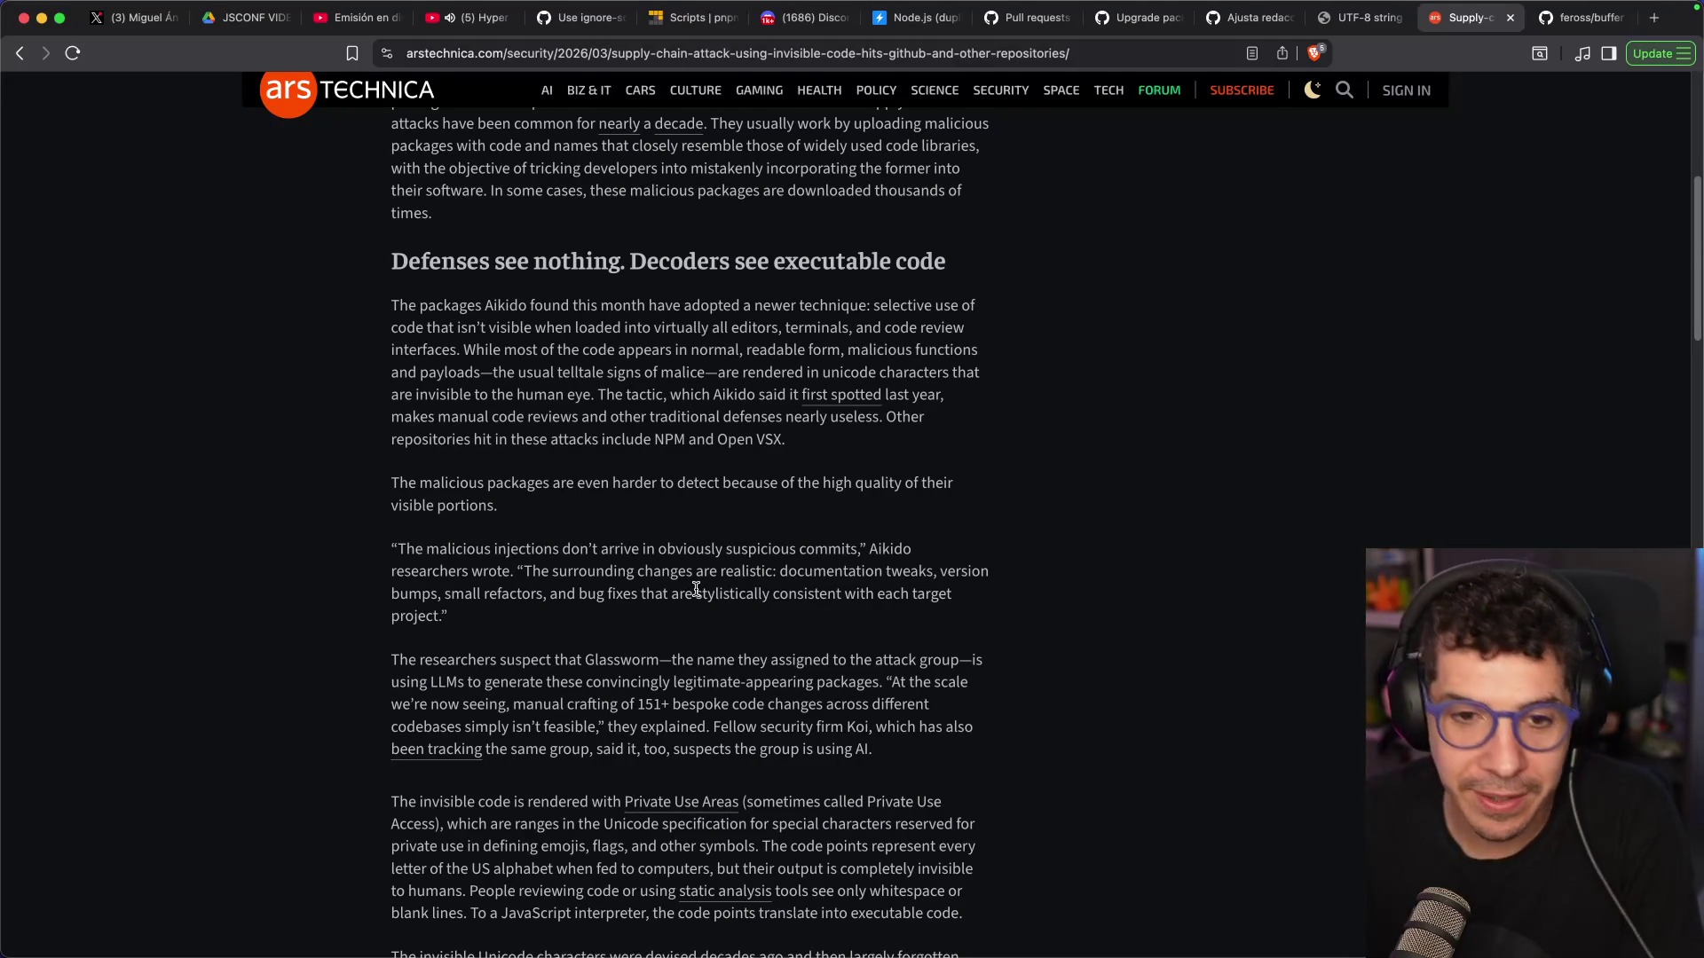
pyautogui.scroll(6, 696, 589)
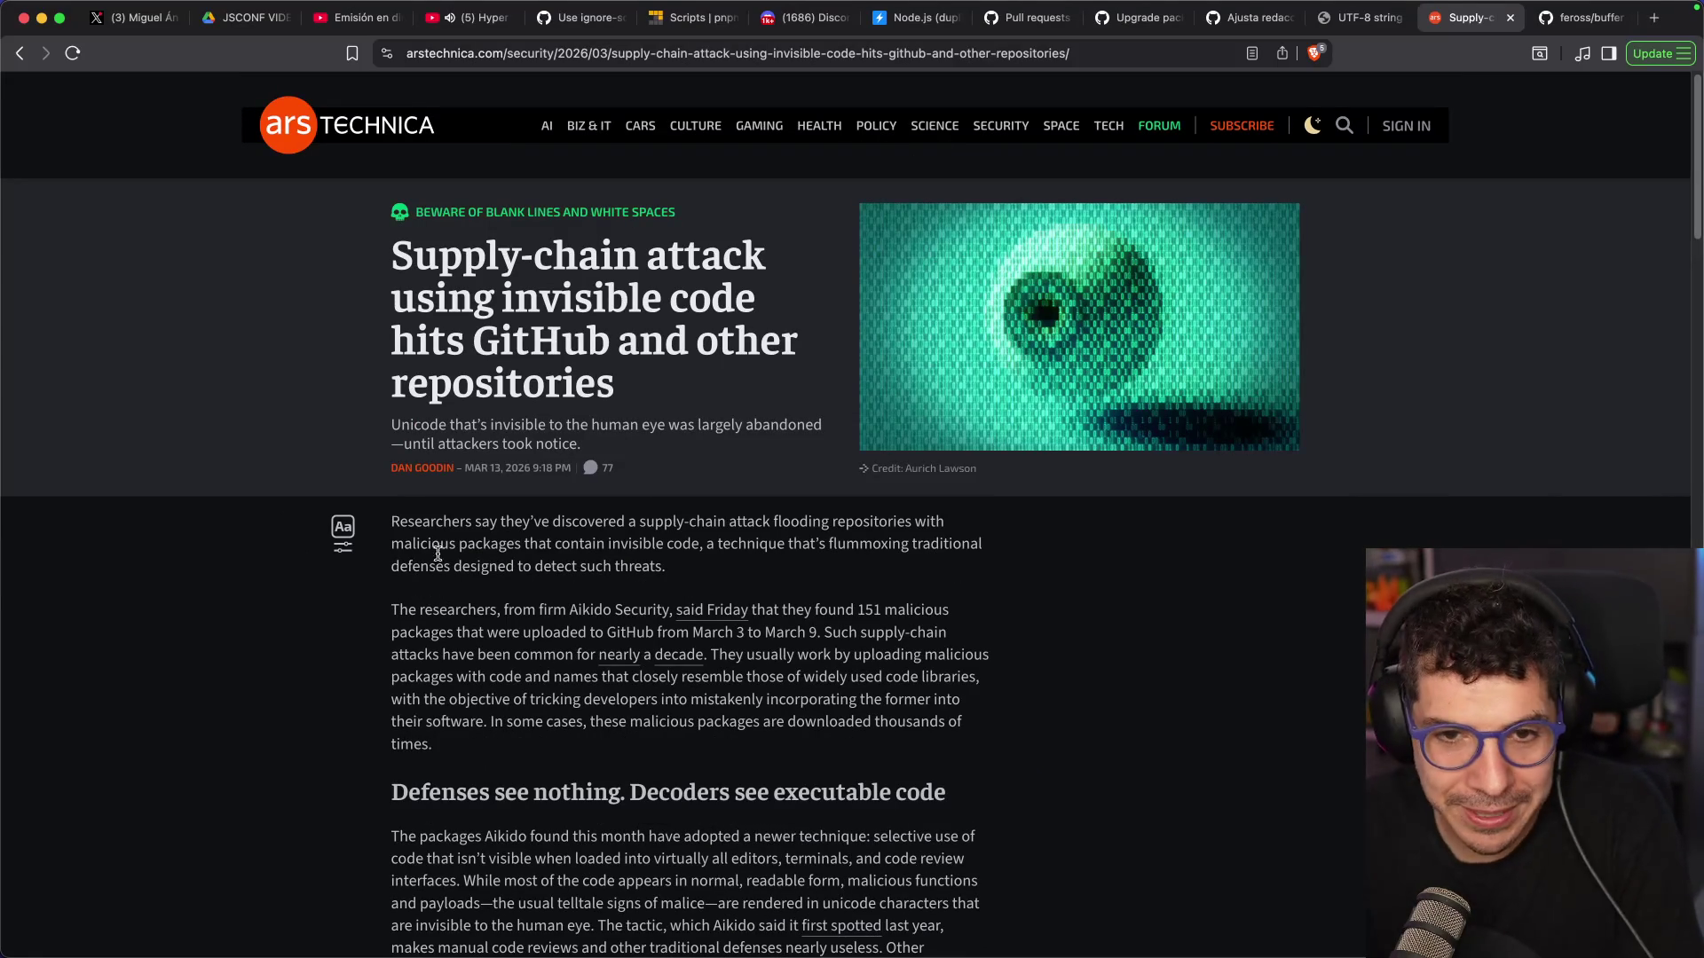
pyautogui.press('super+w')
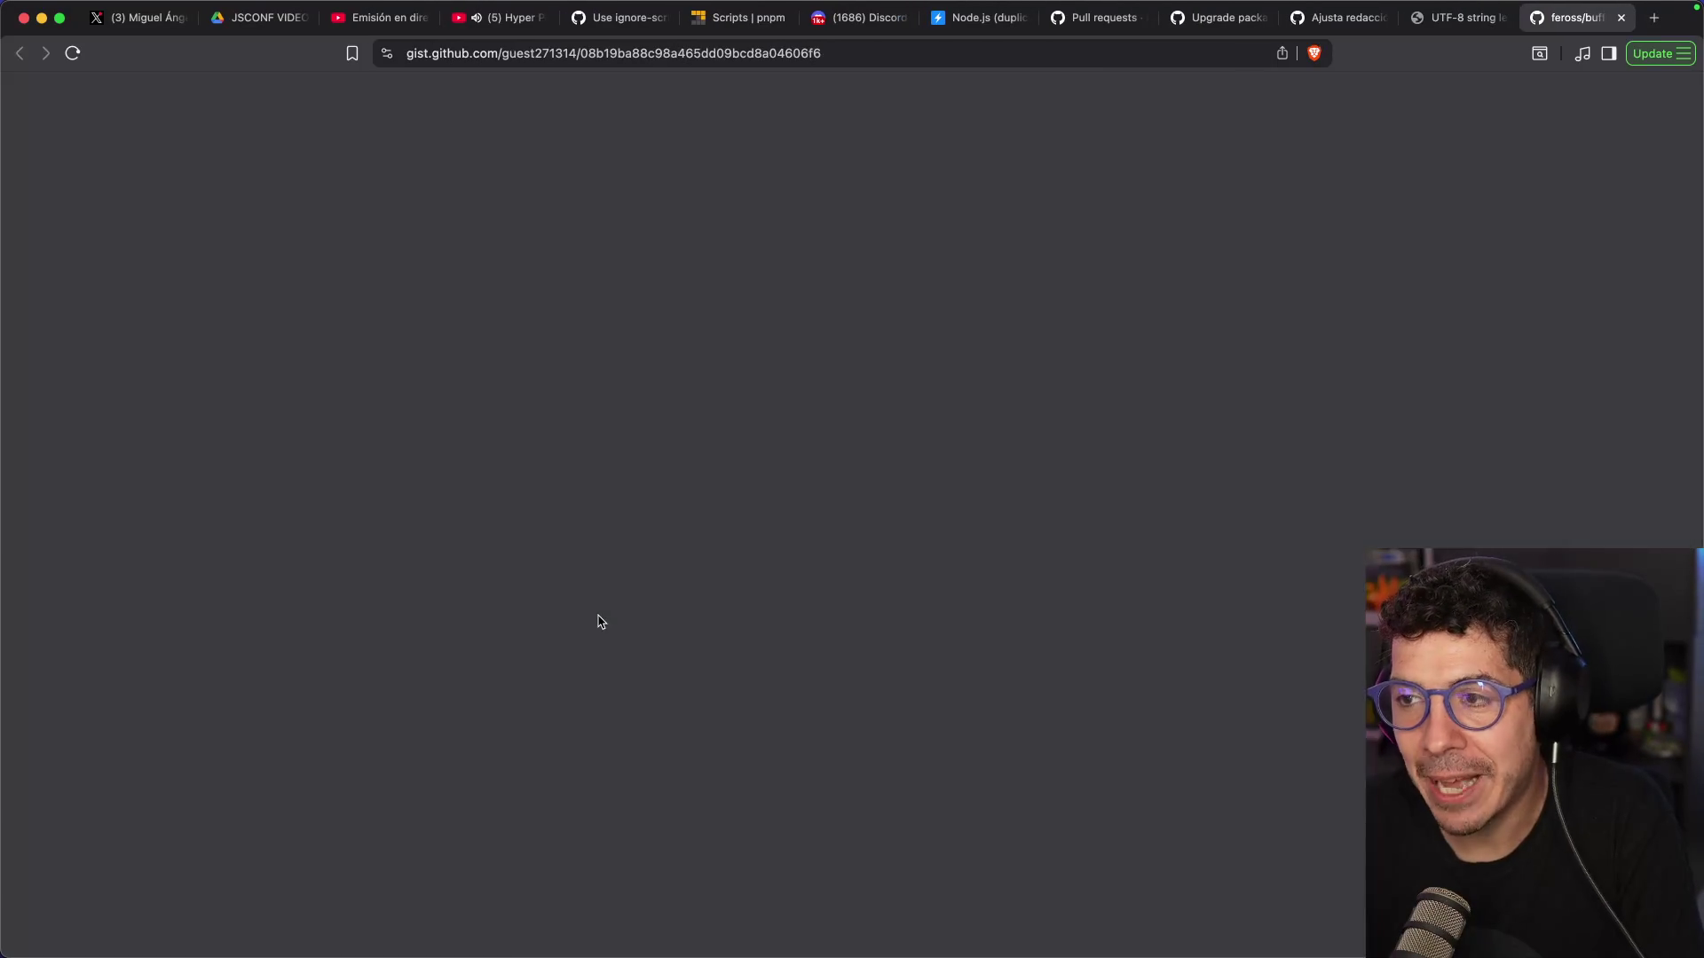
# Scroll through the feross/buffer bundle code in buffer-bun-bundle.js and close the gist tab
pyautogui.scroll(-10, 339, 622)
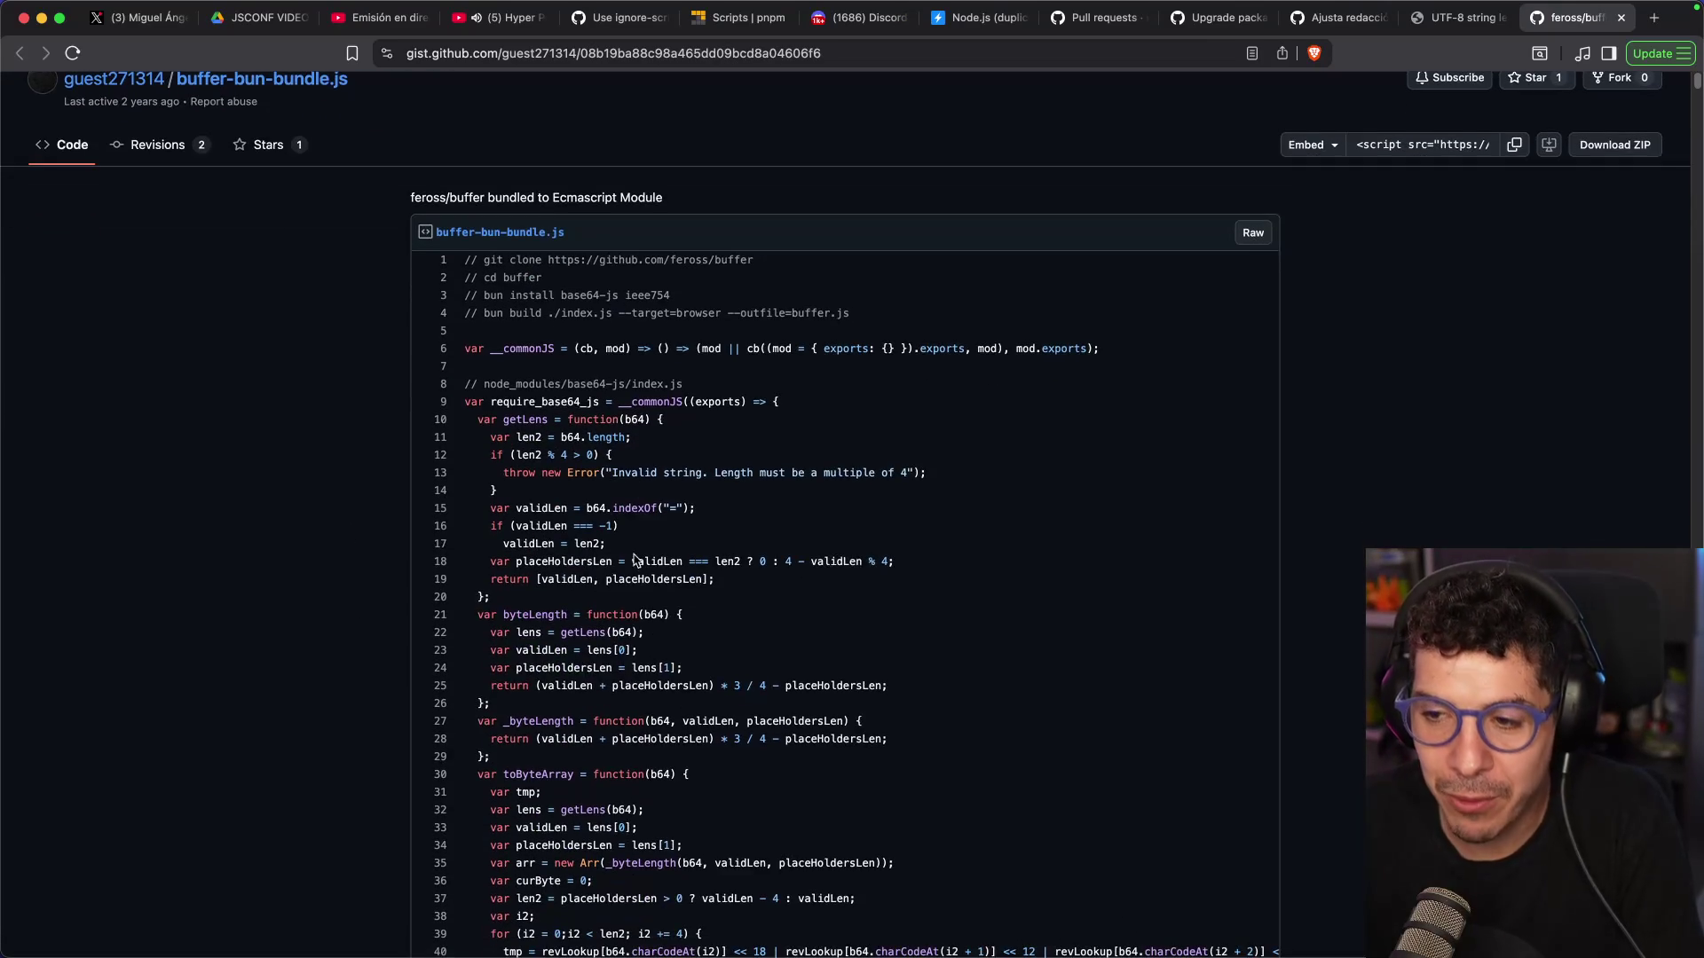
pyautogui.scroll(-20, 605, 551)
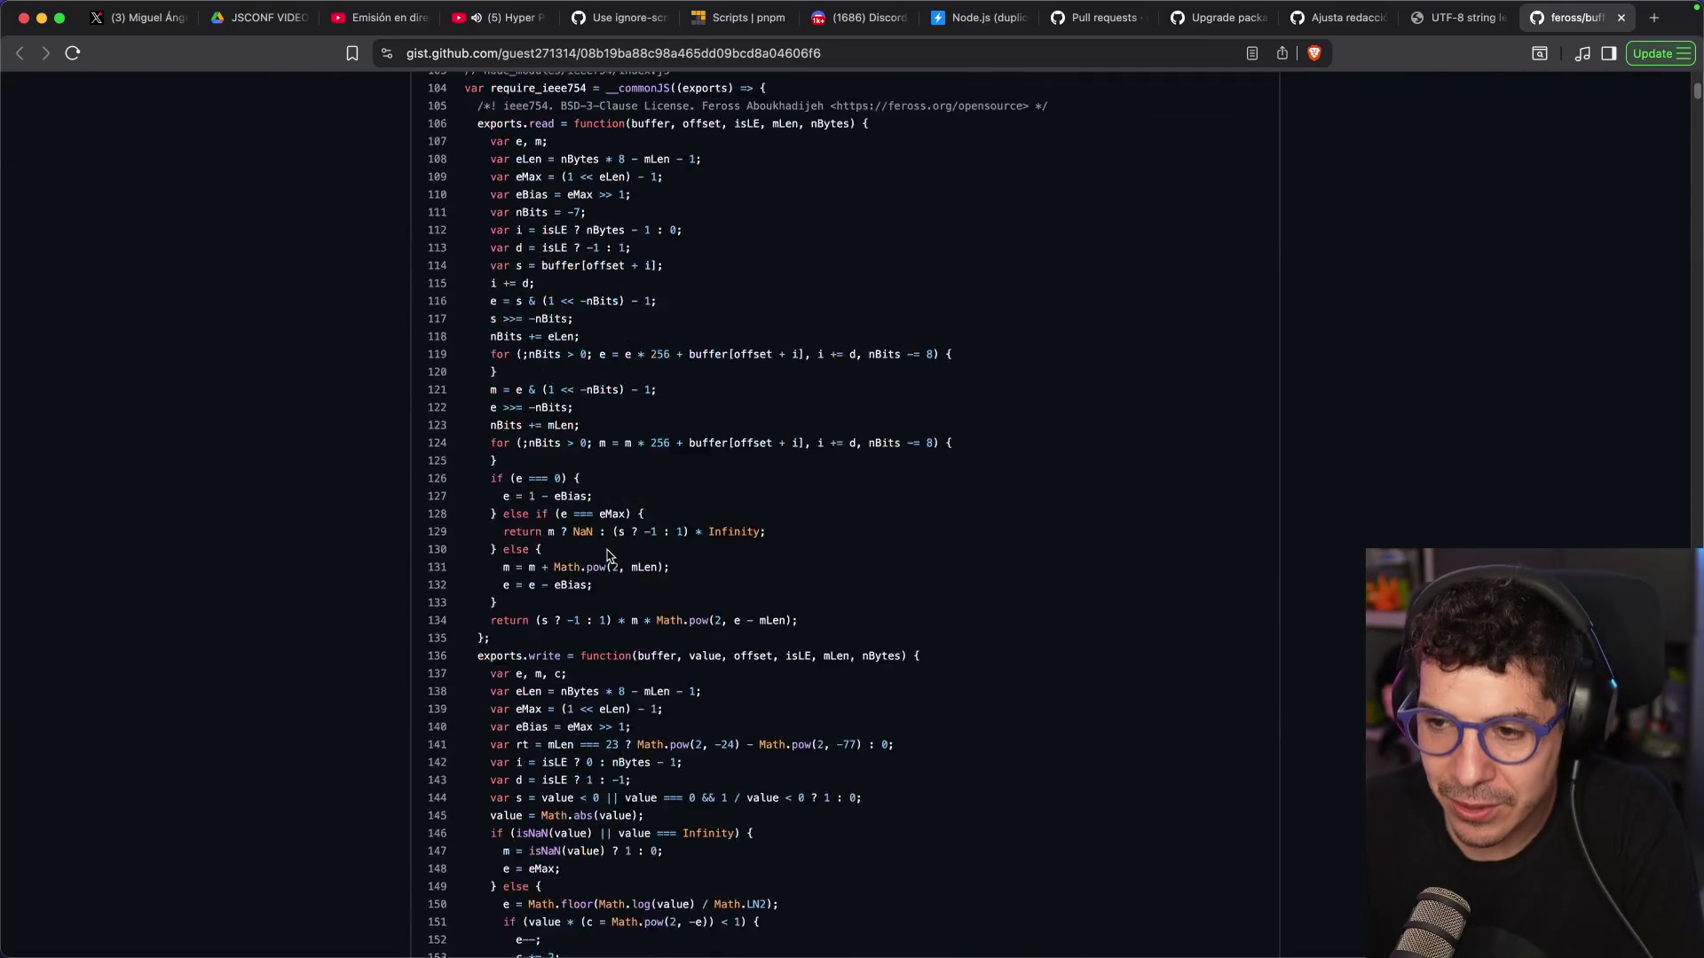
pyautogui.scroll(-5, 627, 552)
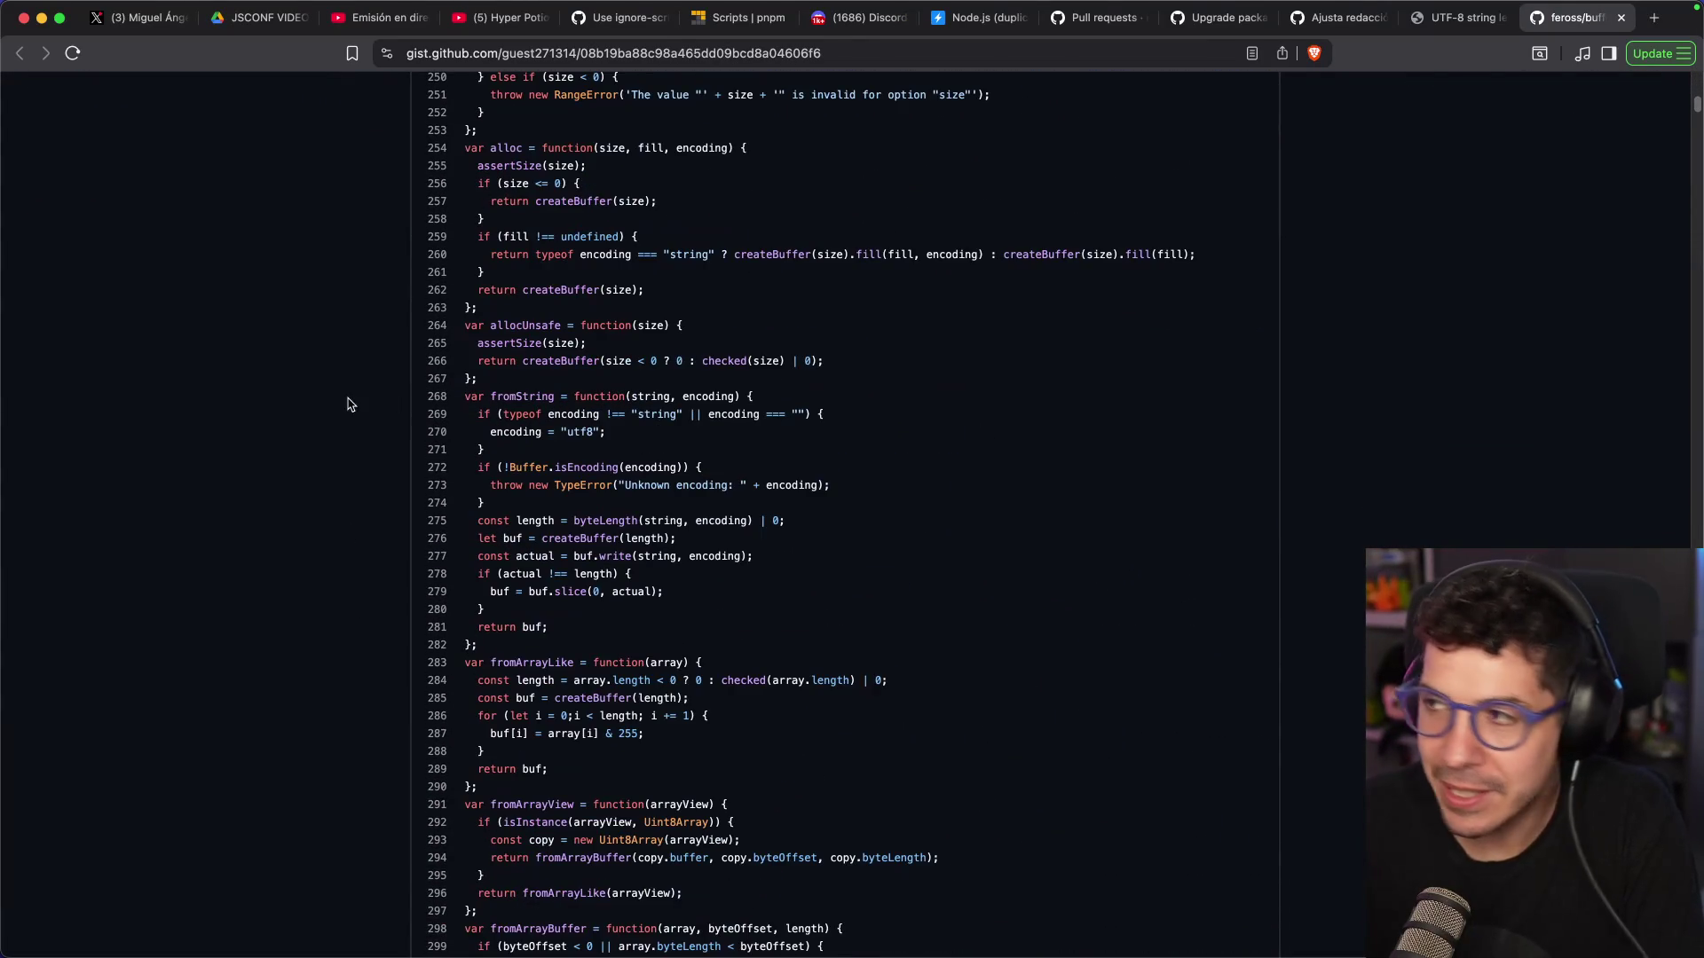
pyautogui.press('super+w')
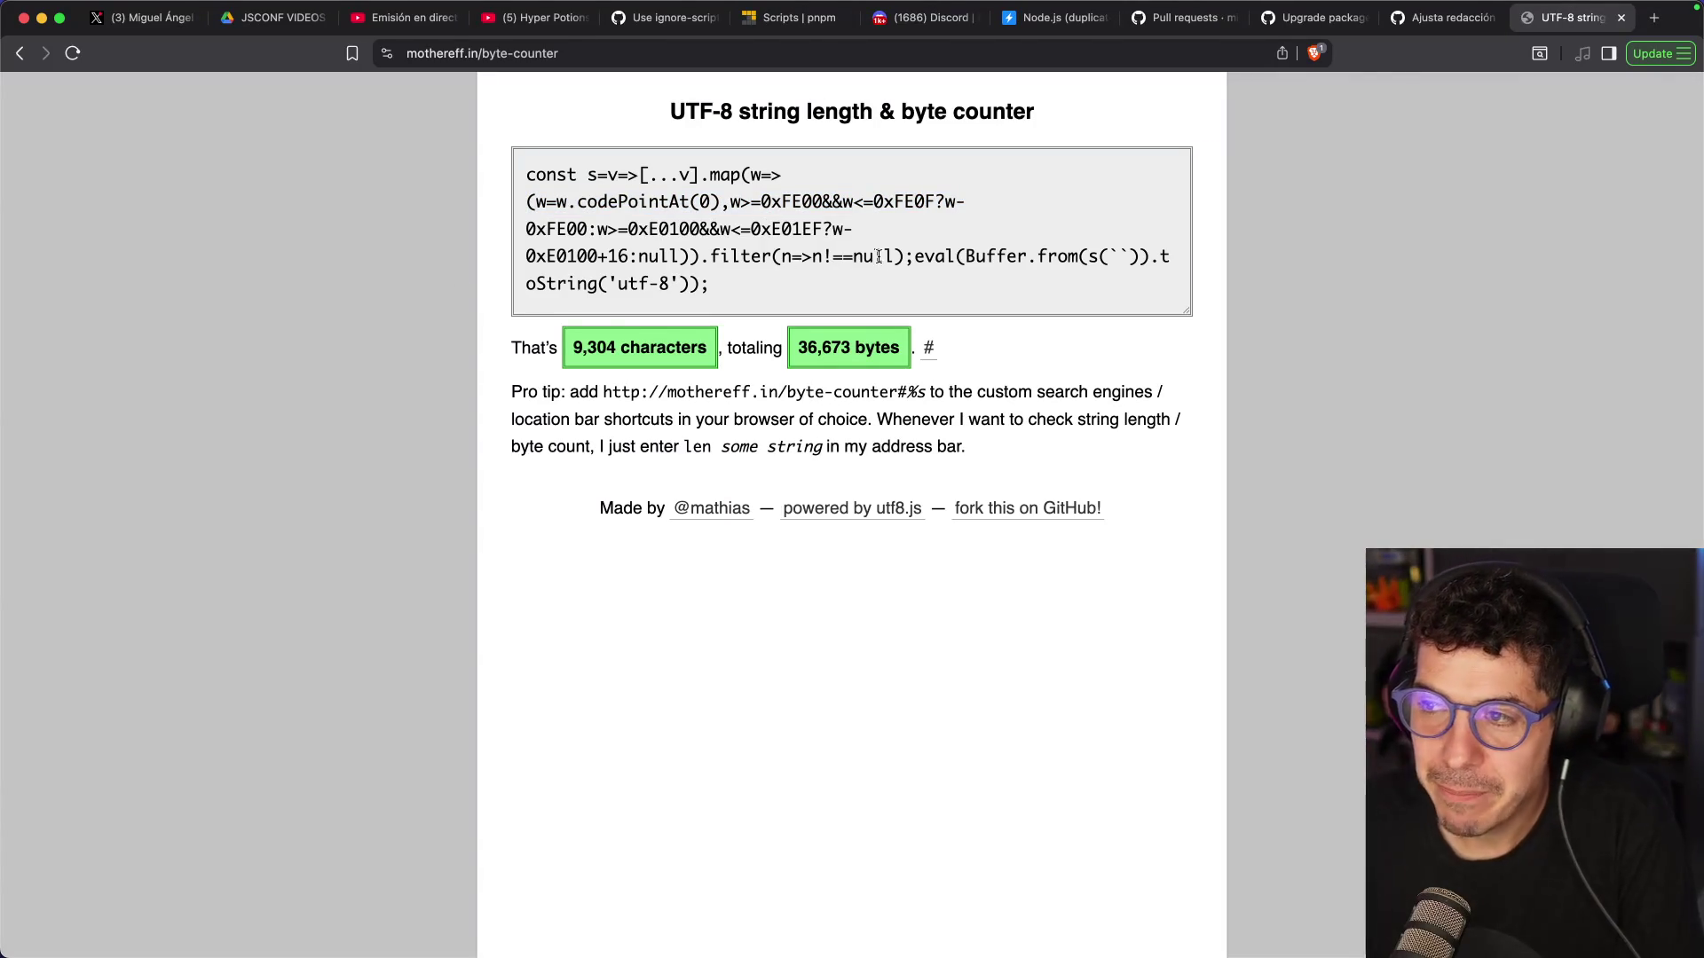
pyautogui.click(878, 257)
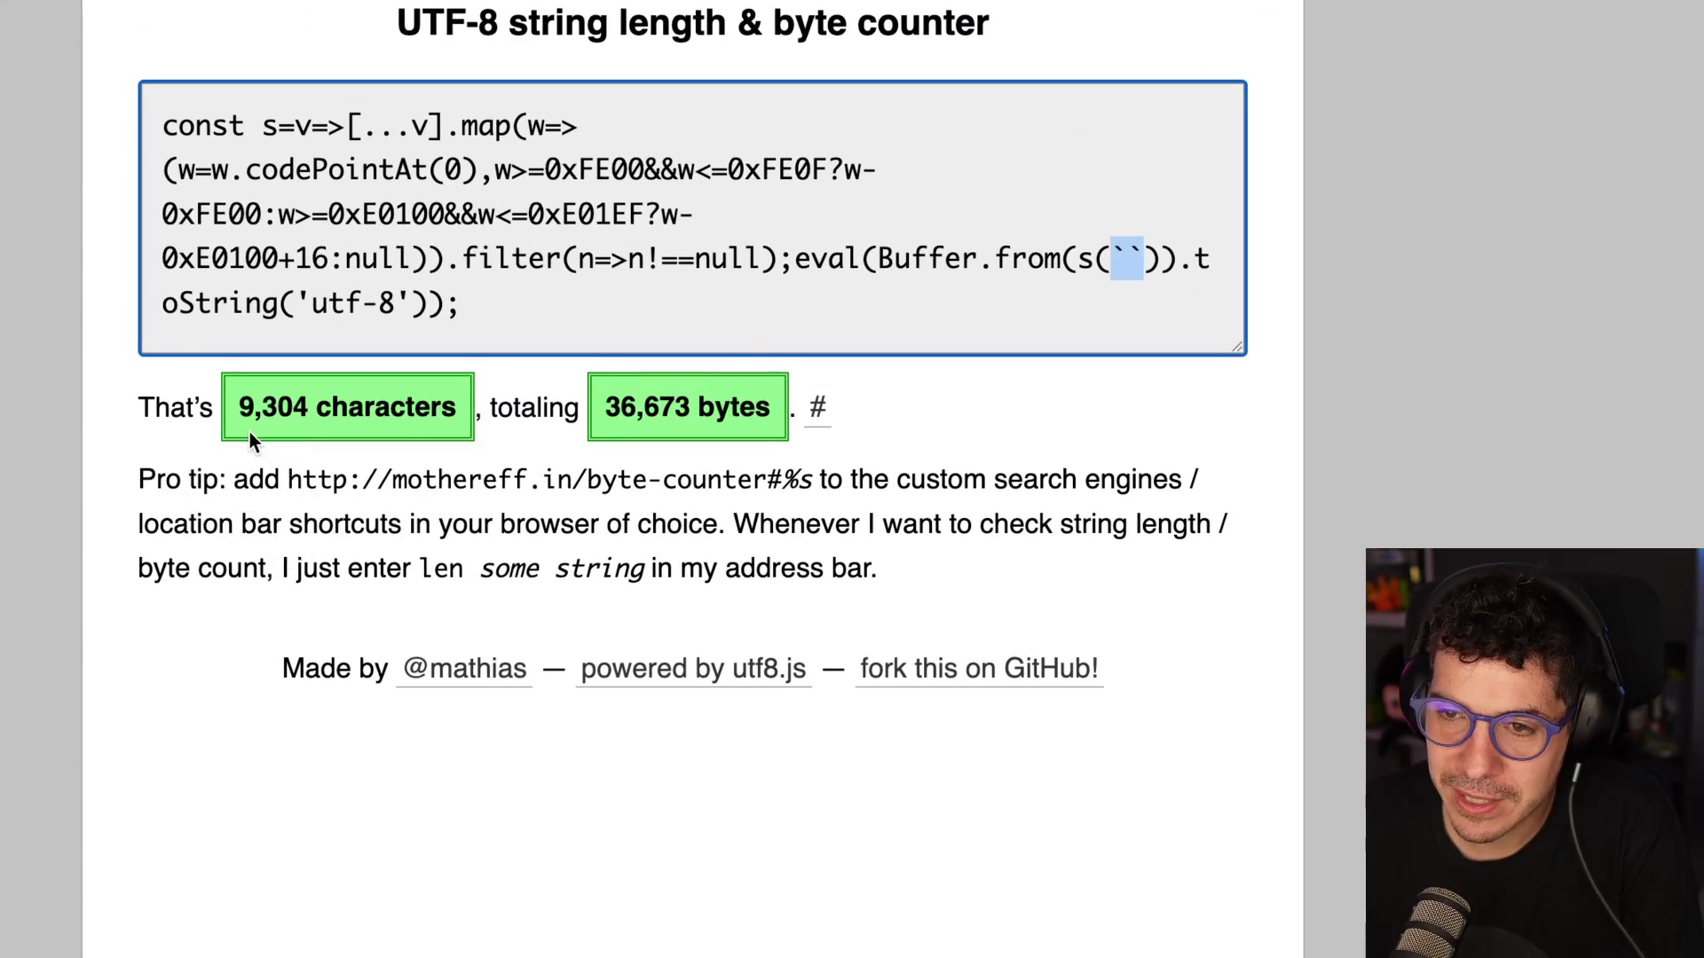
pyautogui.press('BackSpace')
pyautogui.press('super+z')
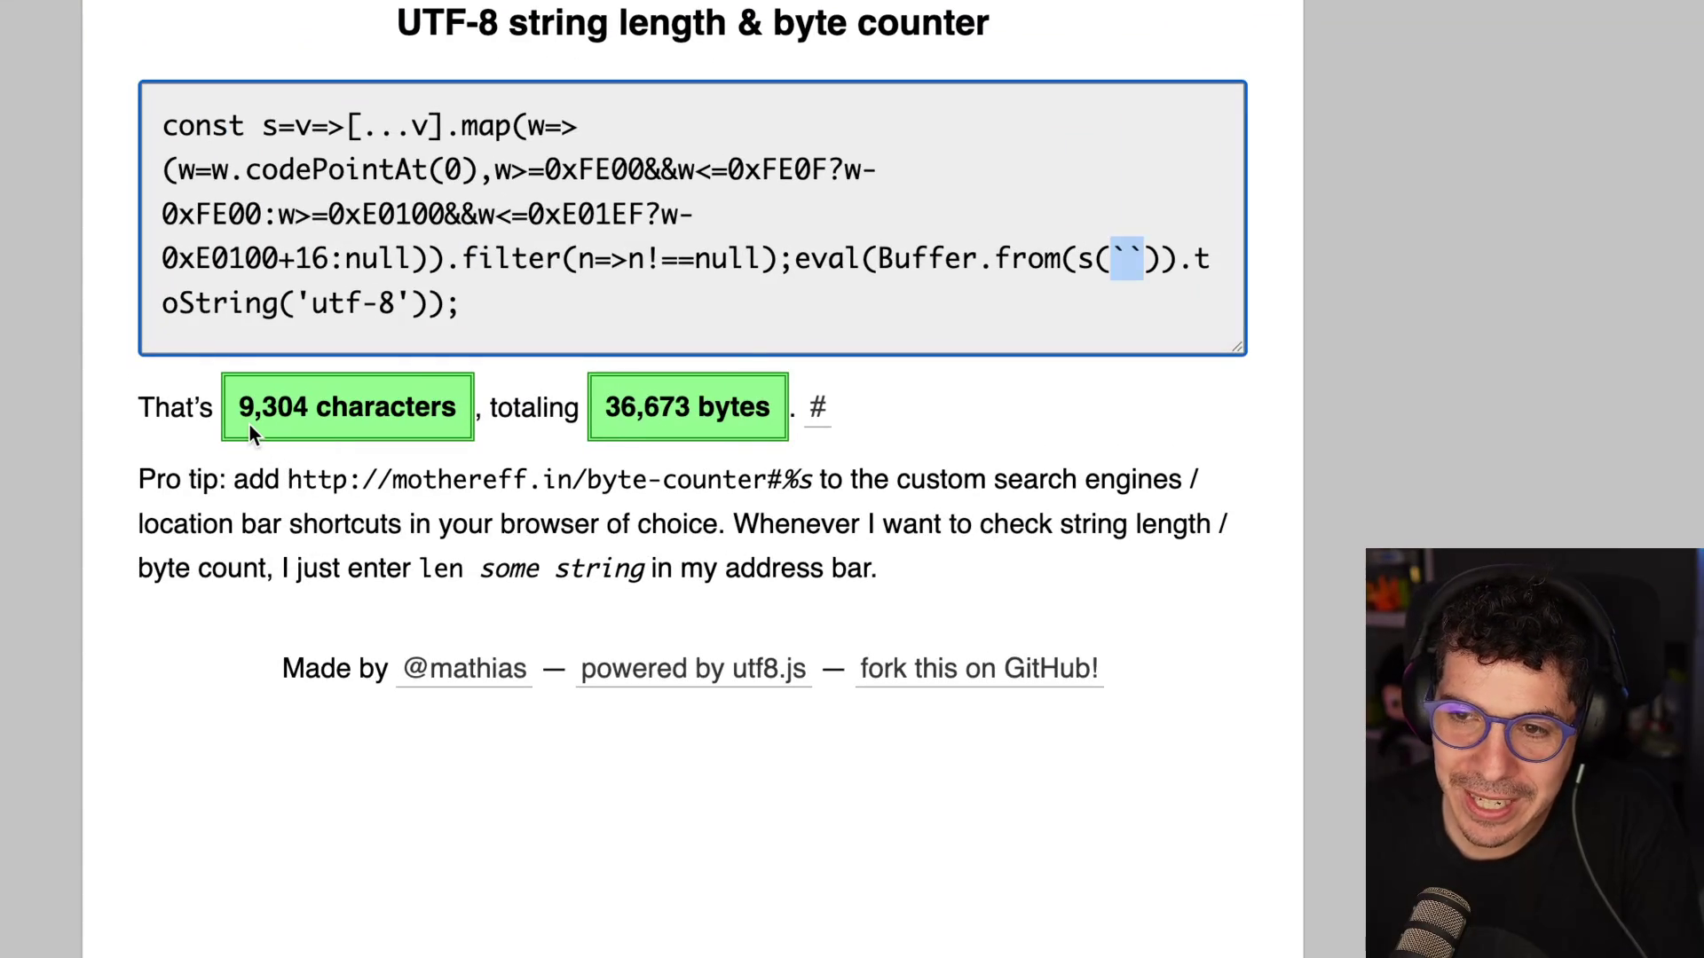
pyautogui.press('super+shift+z')
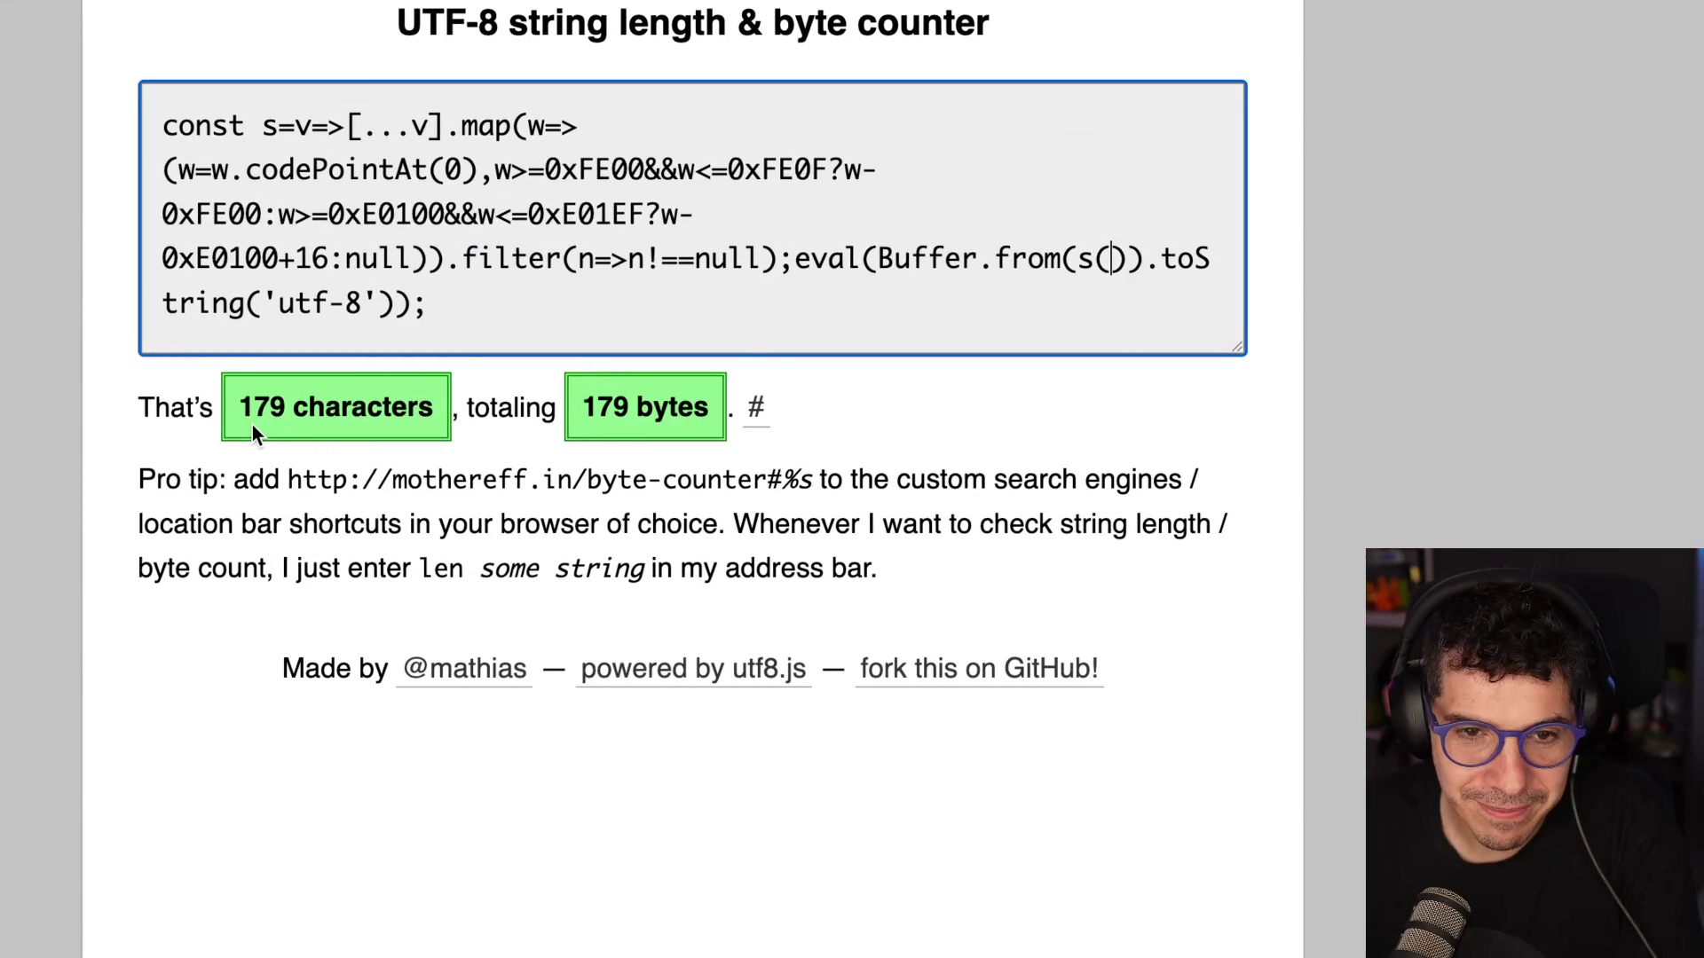
pyautogui.press('super+z')
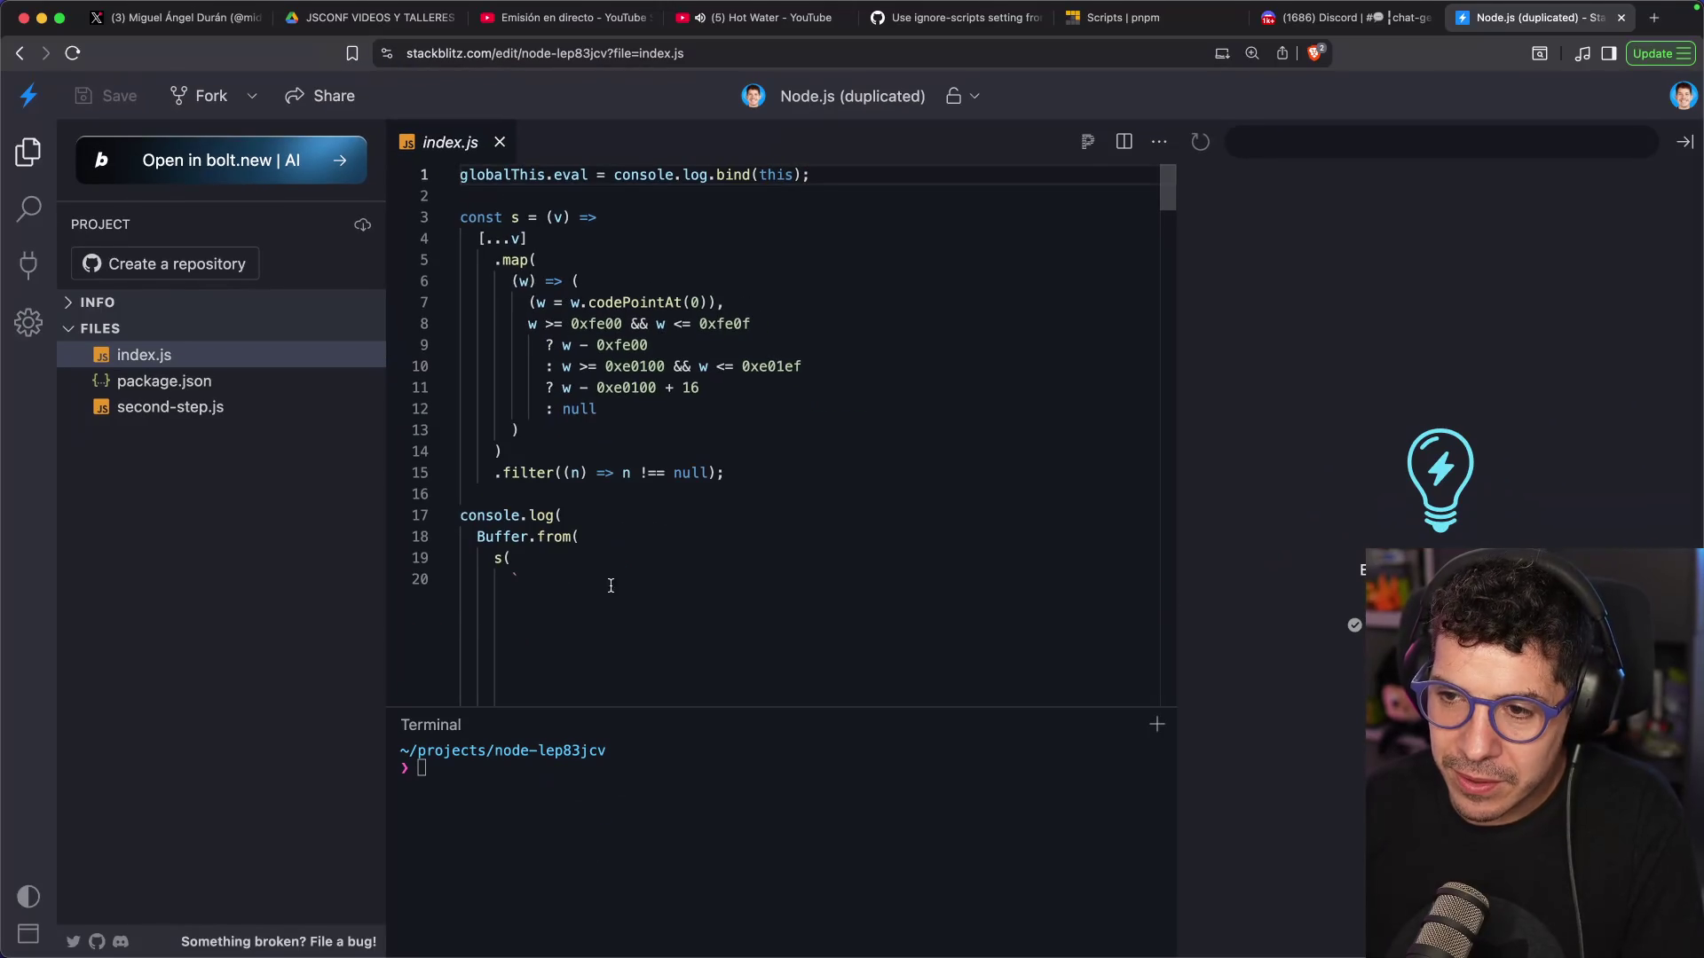
# Open second-step.js in the StackBlitz editor and look through its code
pyautogui.moveTo(611, 586); pyautogui.dragTo(514, 557)
pyautogui.scroll(-5, 550, 399)
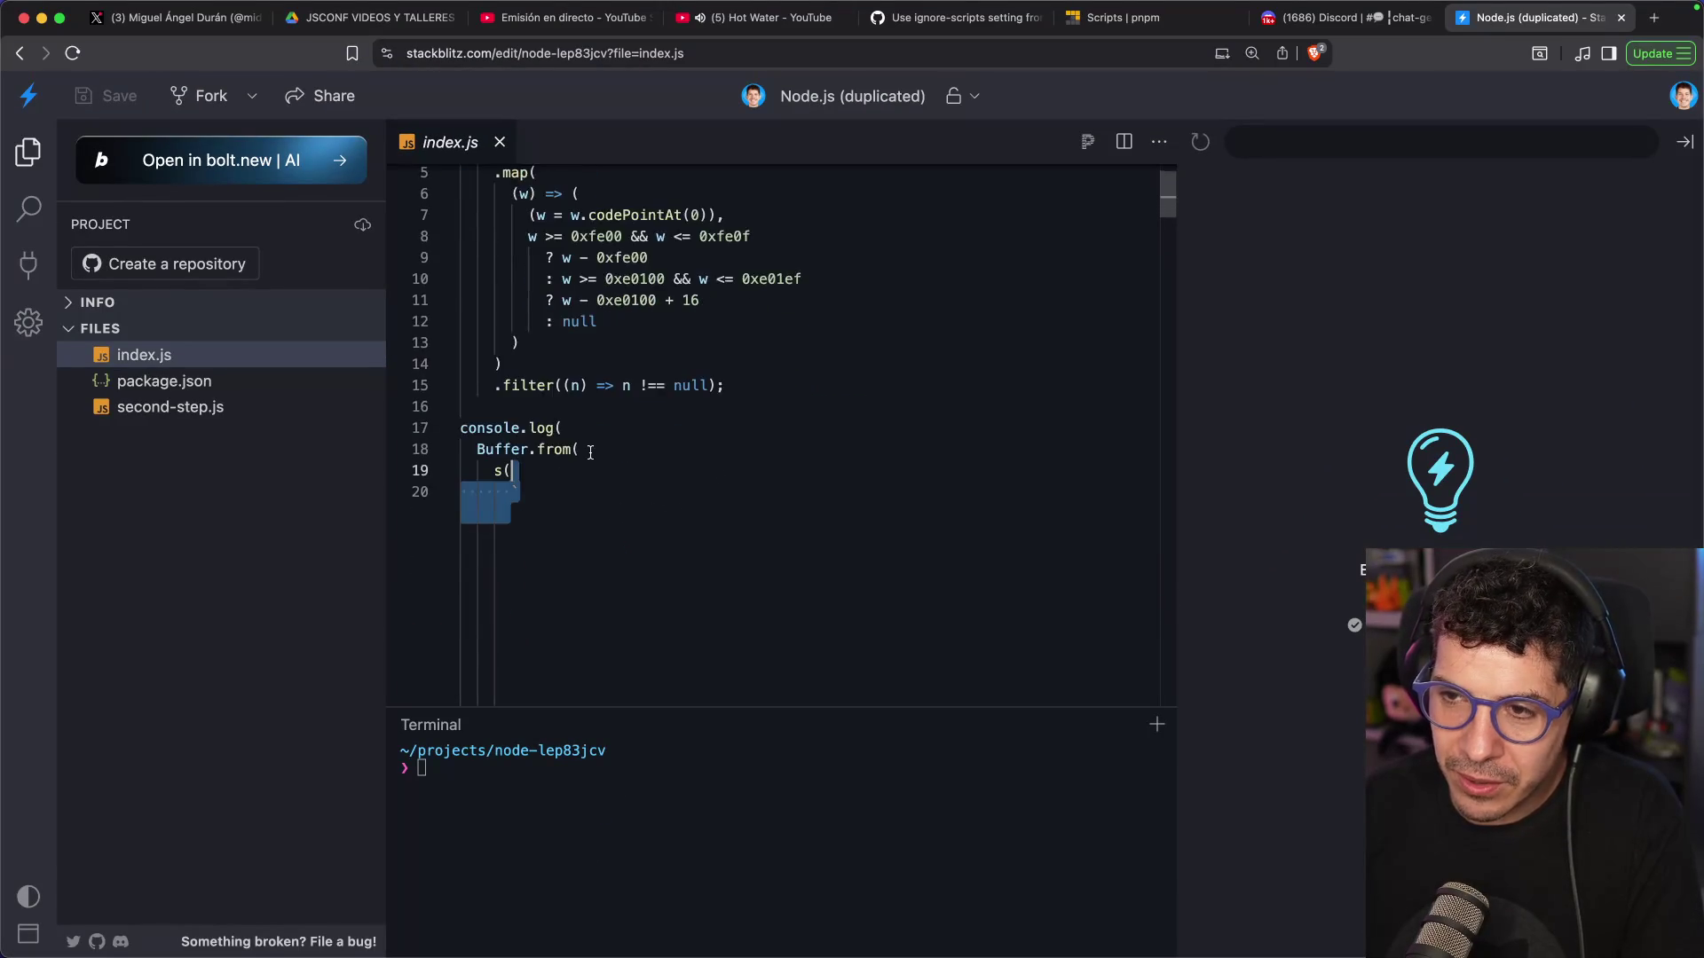
pyautogui.scroll(5, 585, 281)
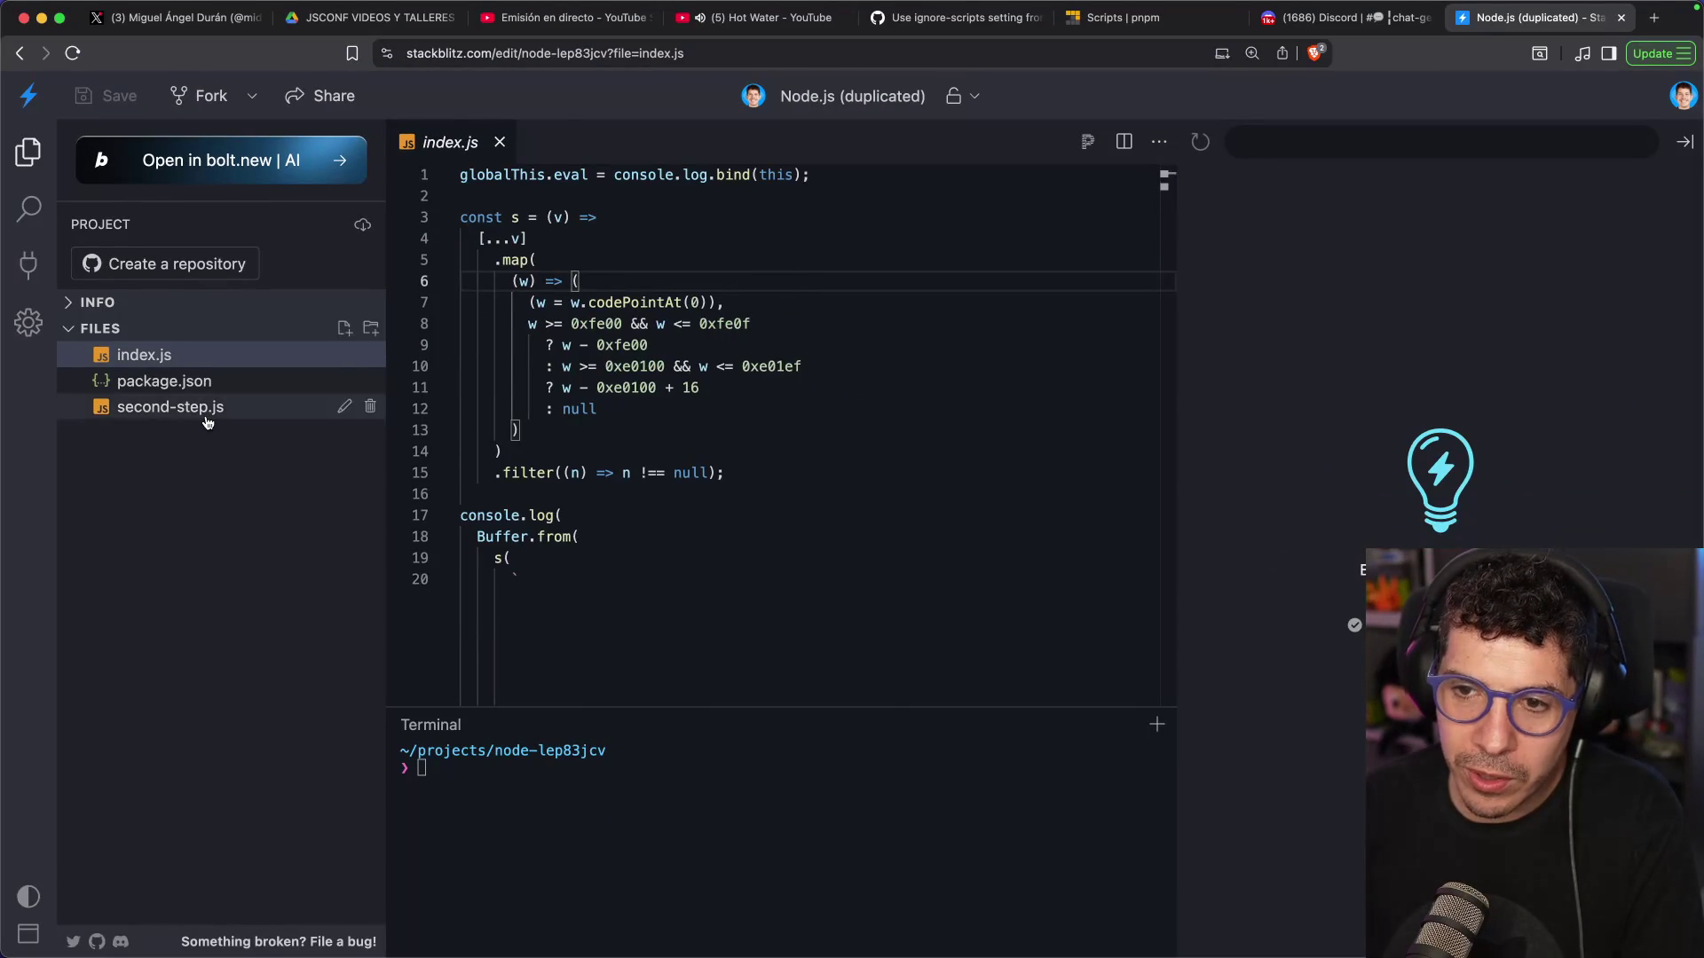
pyautogui.click(205, 417)
pyautogui.scroll(-15, 604, 338)
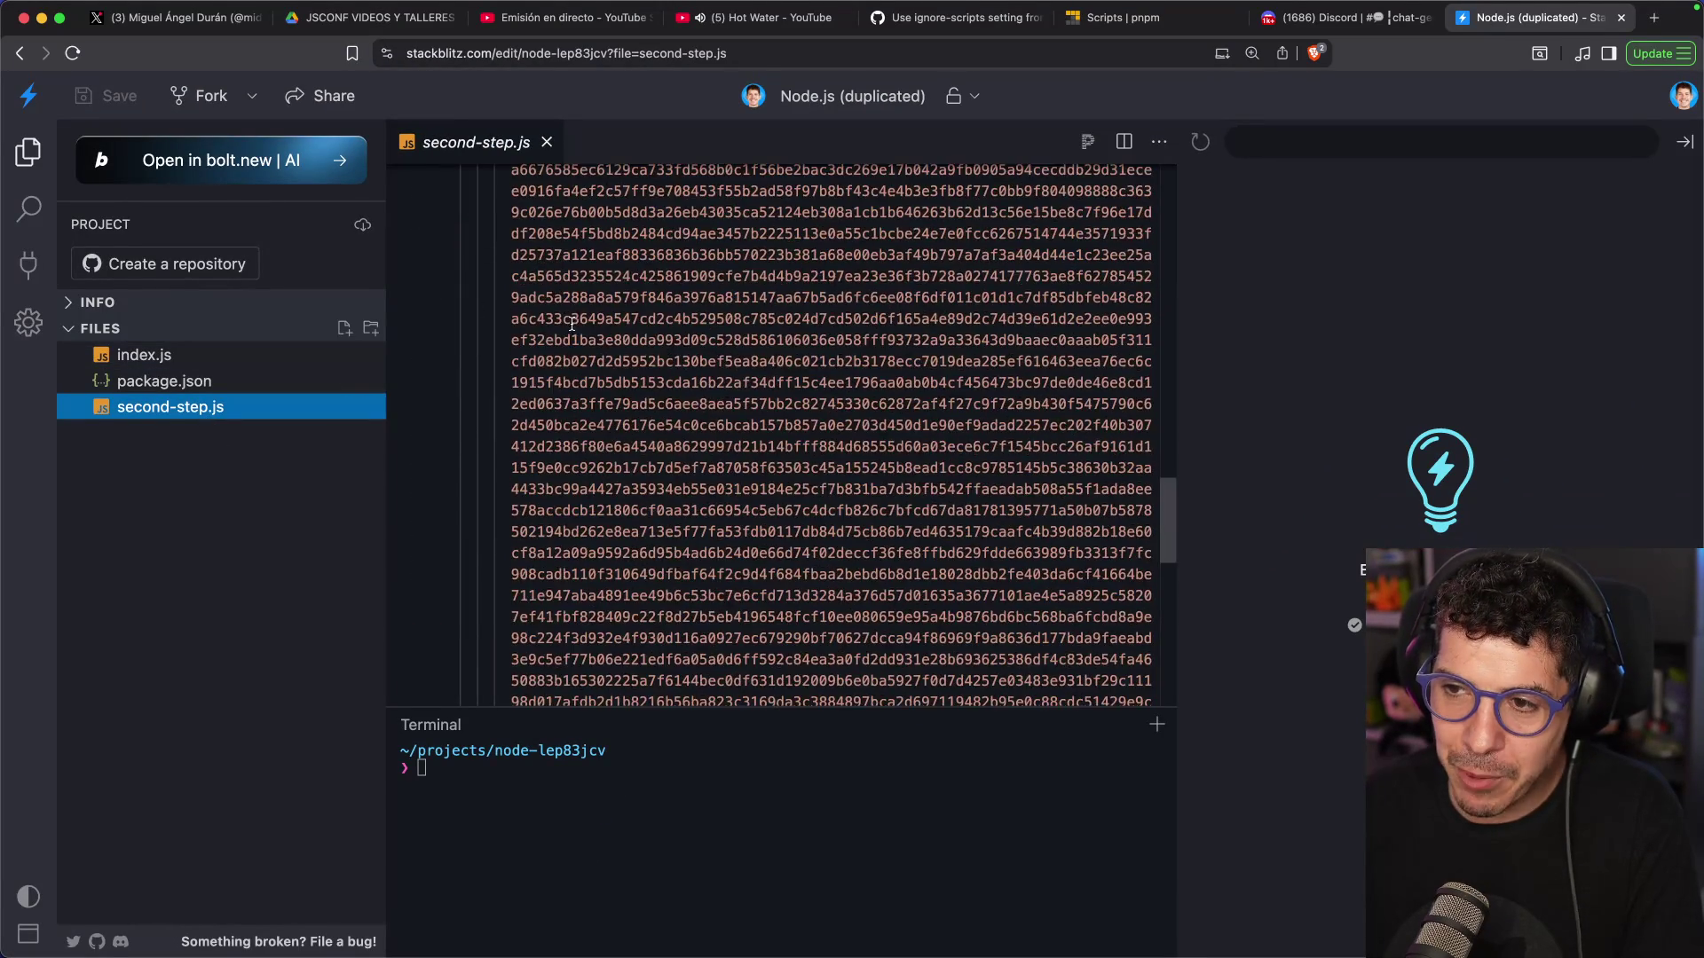
pyautogui.scroll(15, 624, 373)
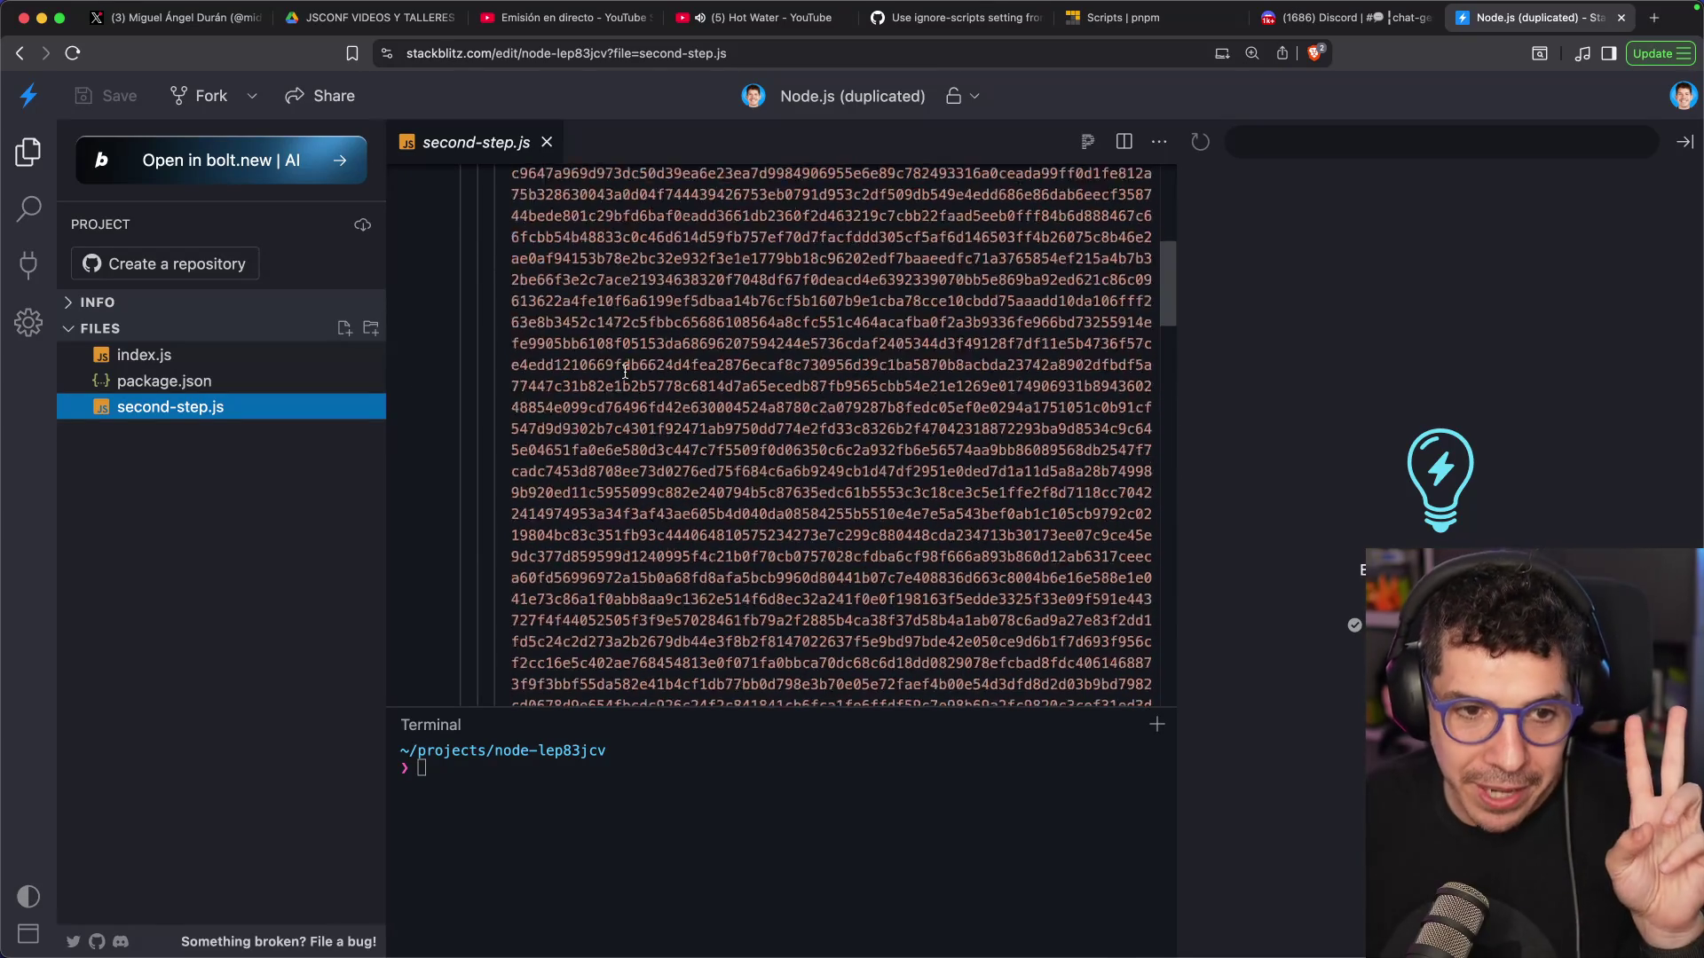
# Run node second-step.js to print the decrypted payload listing Solana RPC endpoints, and start a new file
pyautogui.click(558, 854)
pyautogui.write('node second-step.js')
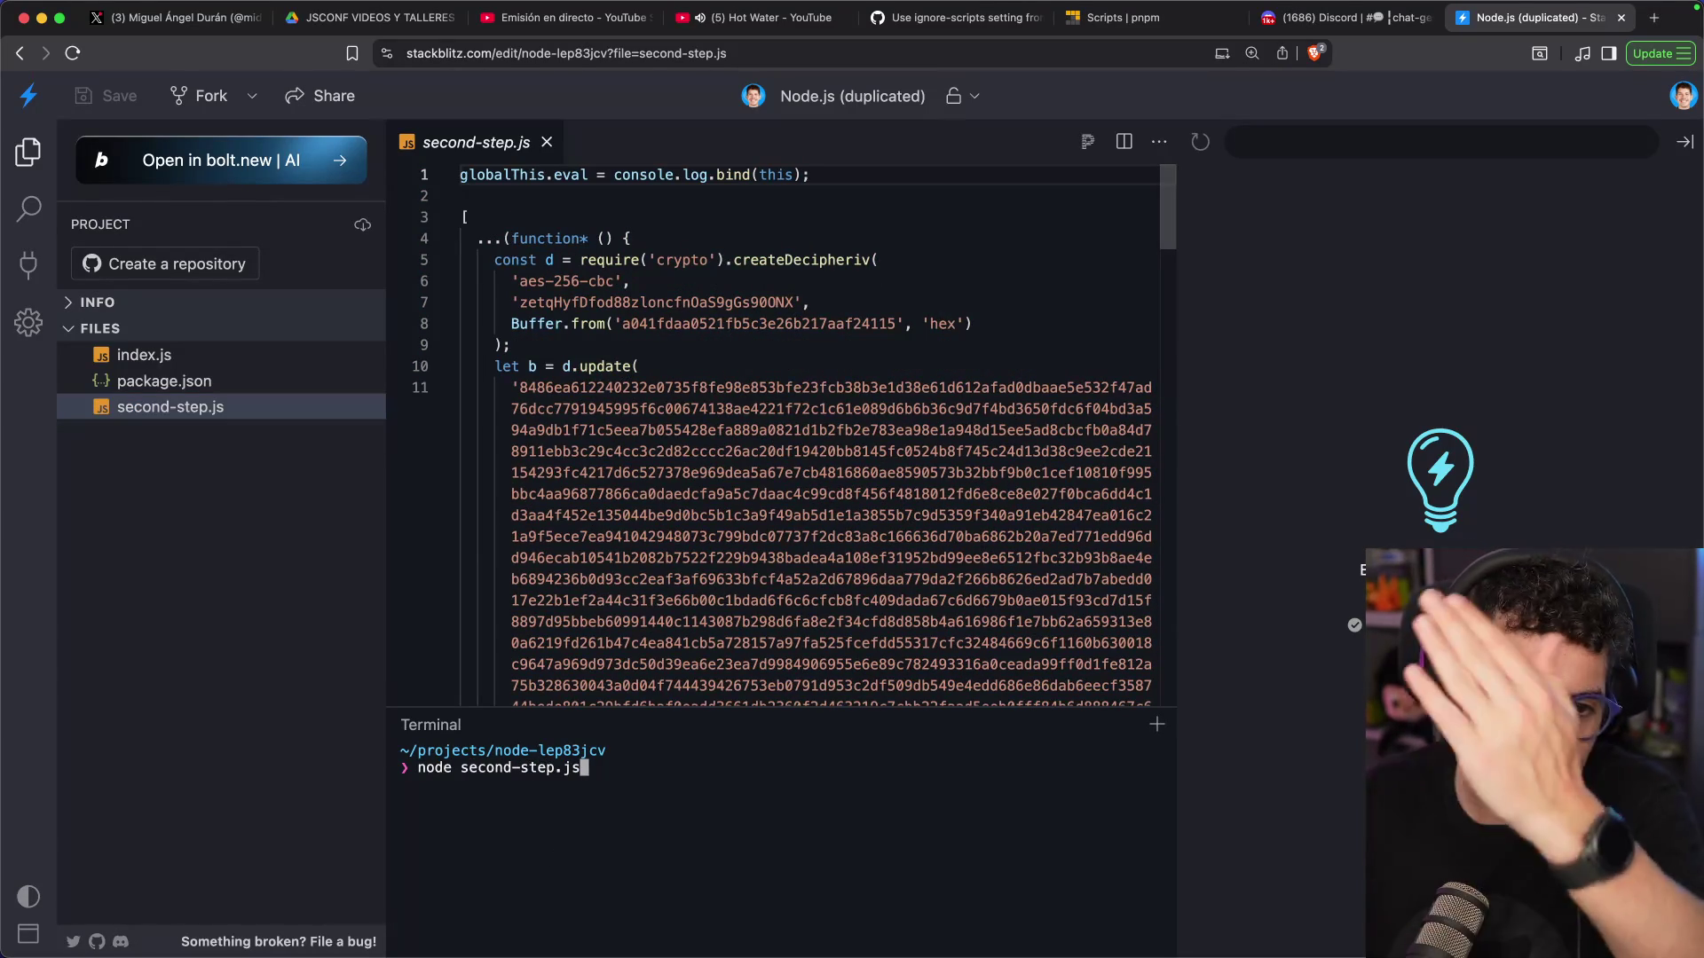
pyautogui.click(209, 359)
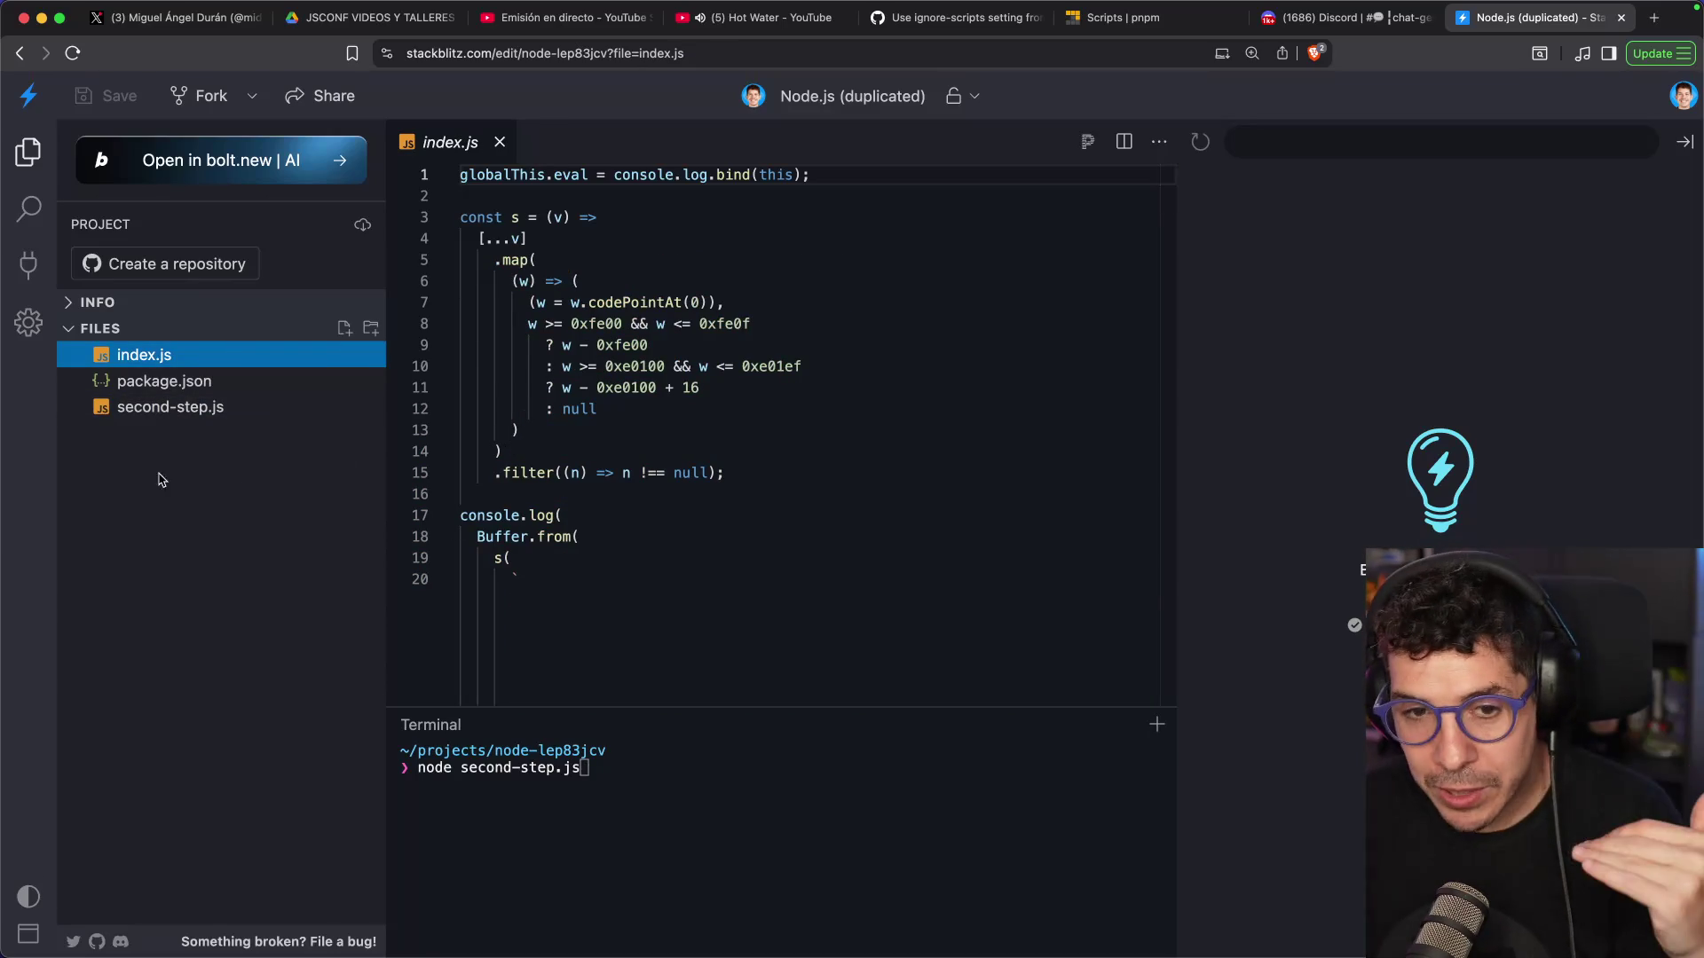
pyautogui.click(169, 409)
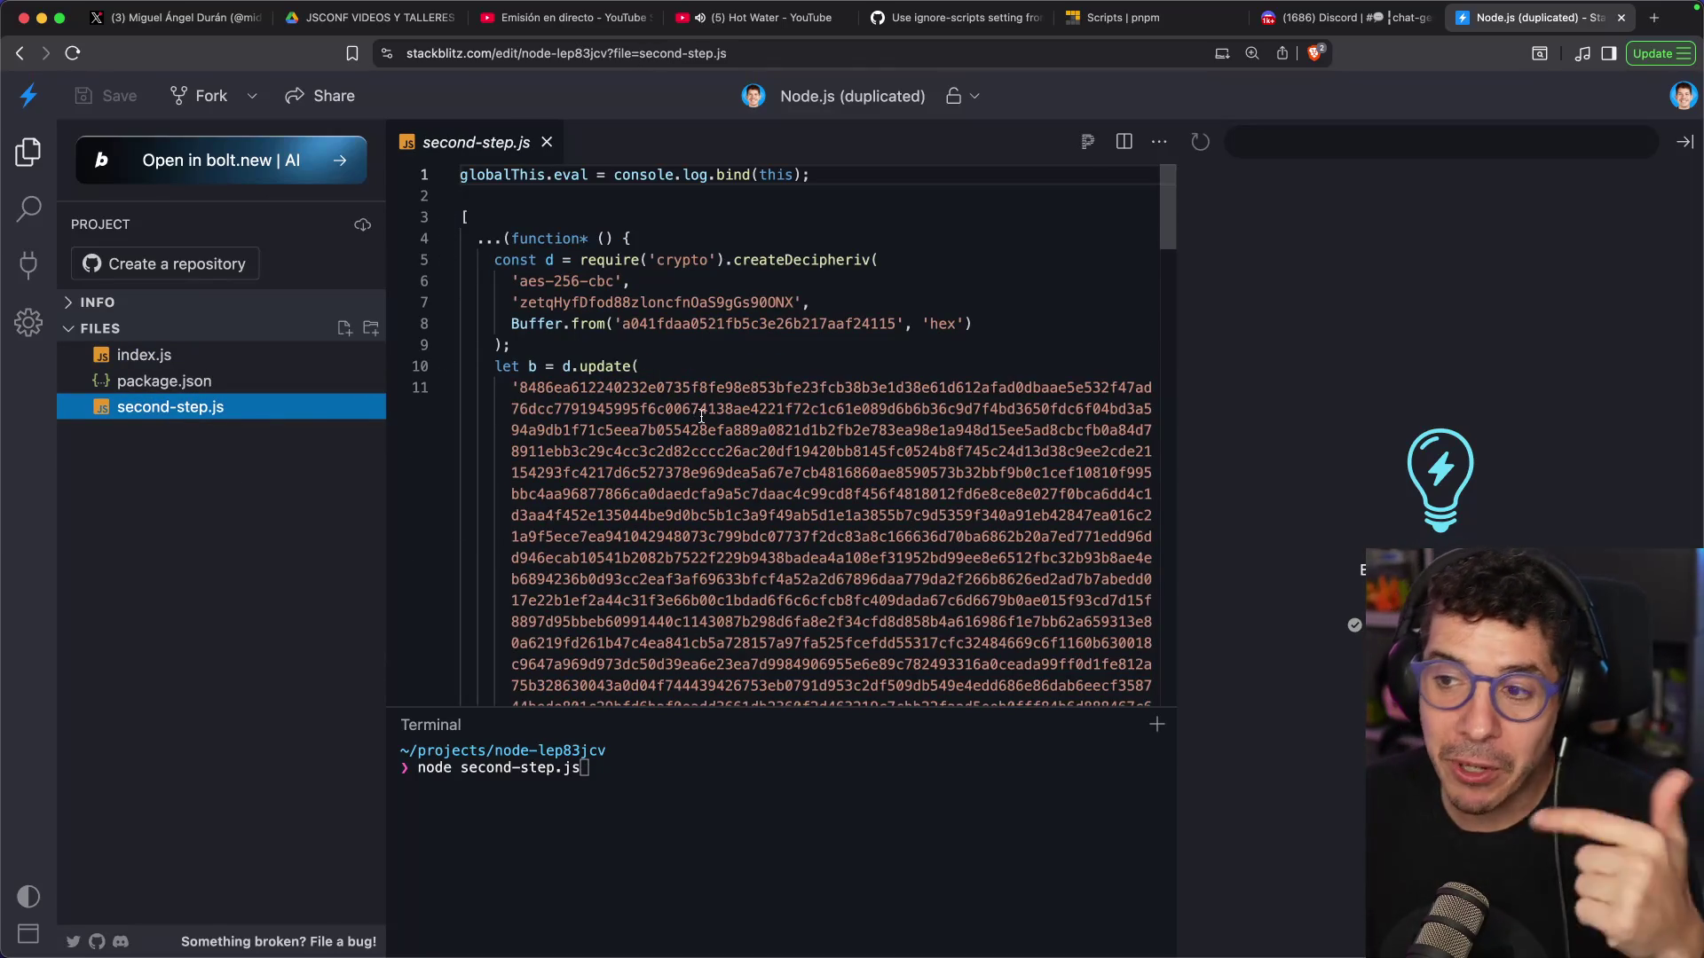
pyautogui.scroll(-10, 710, 701)
pyautogui.click(684, 817)
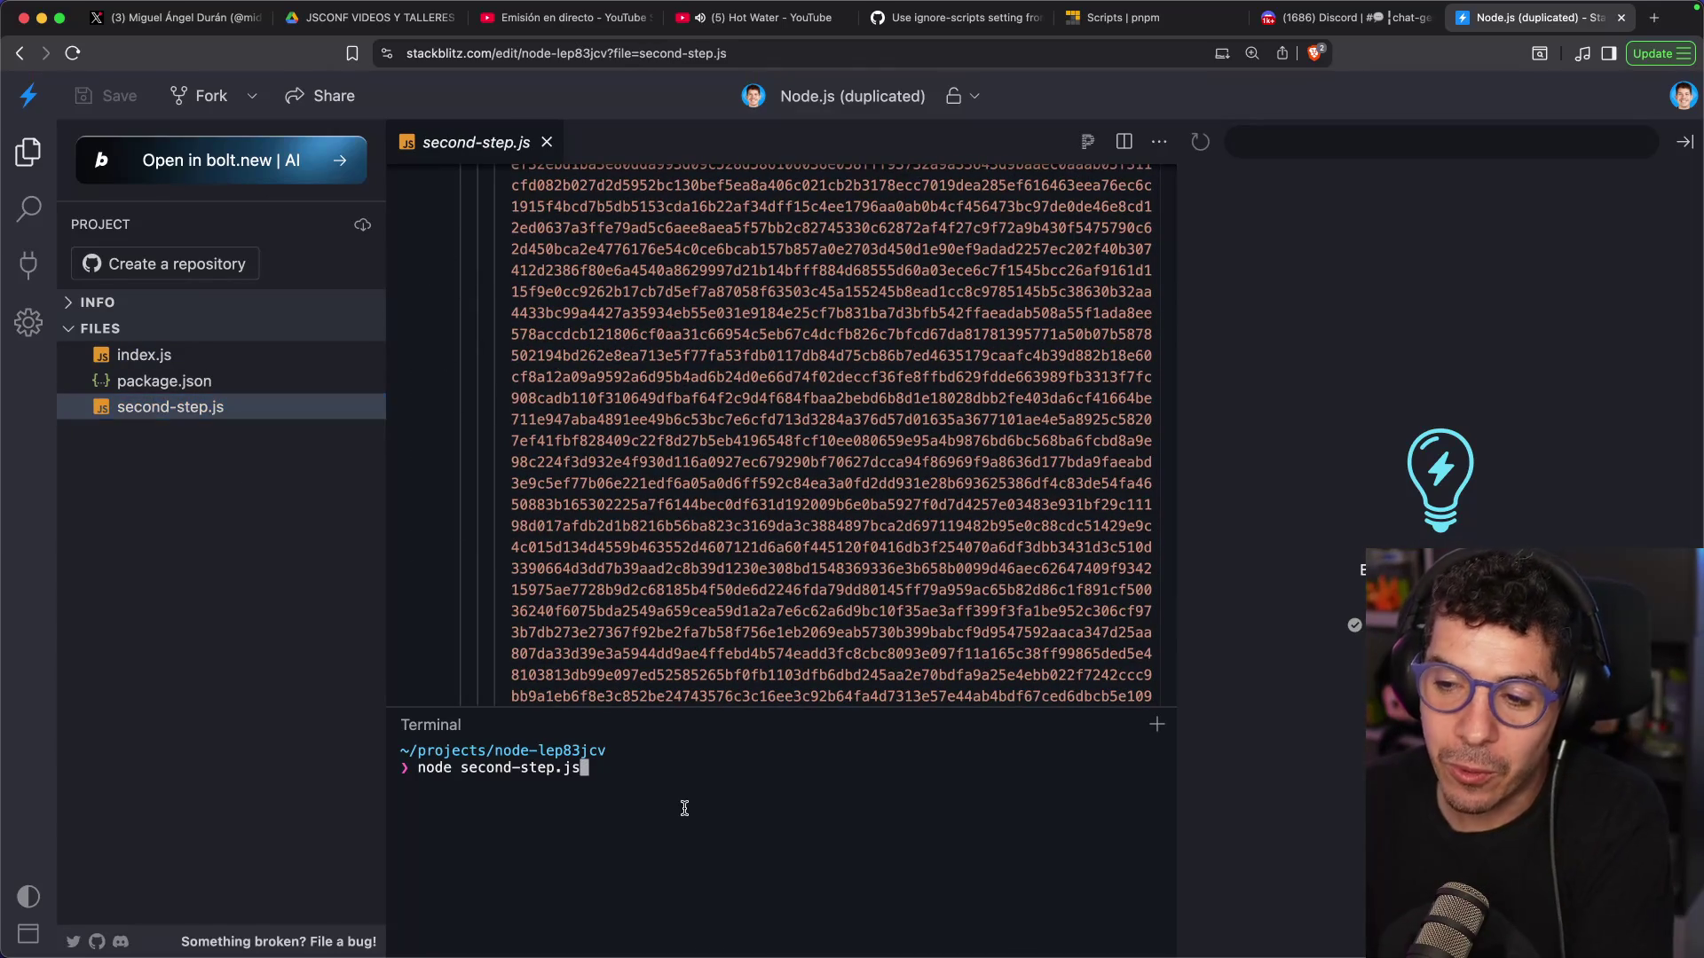
pyautogui.press('Return')
pyautogui.scroll(15, 755, 799)
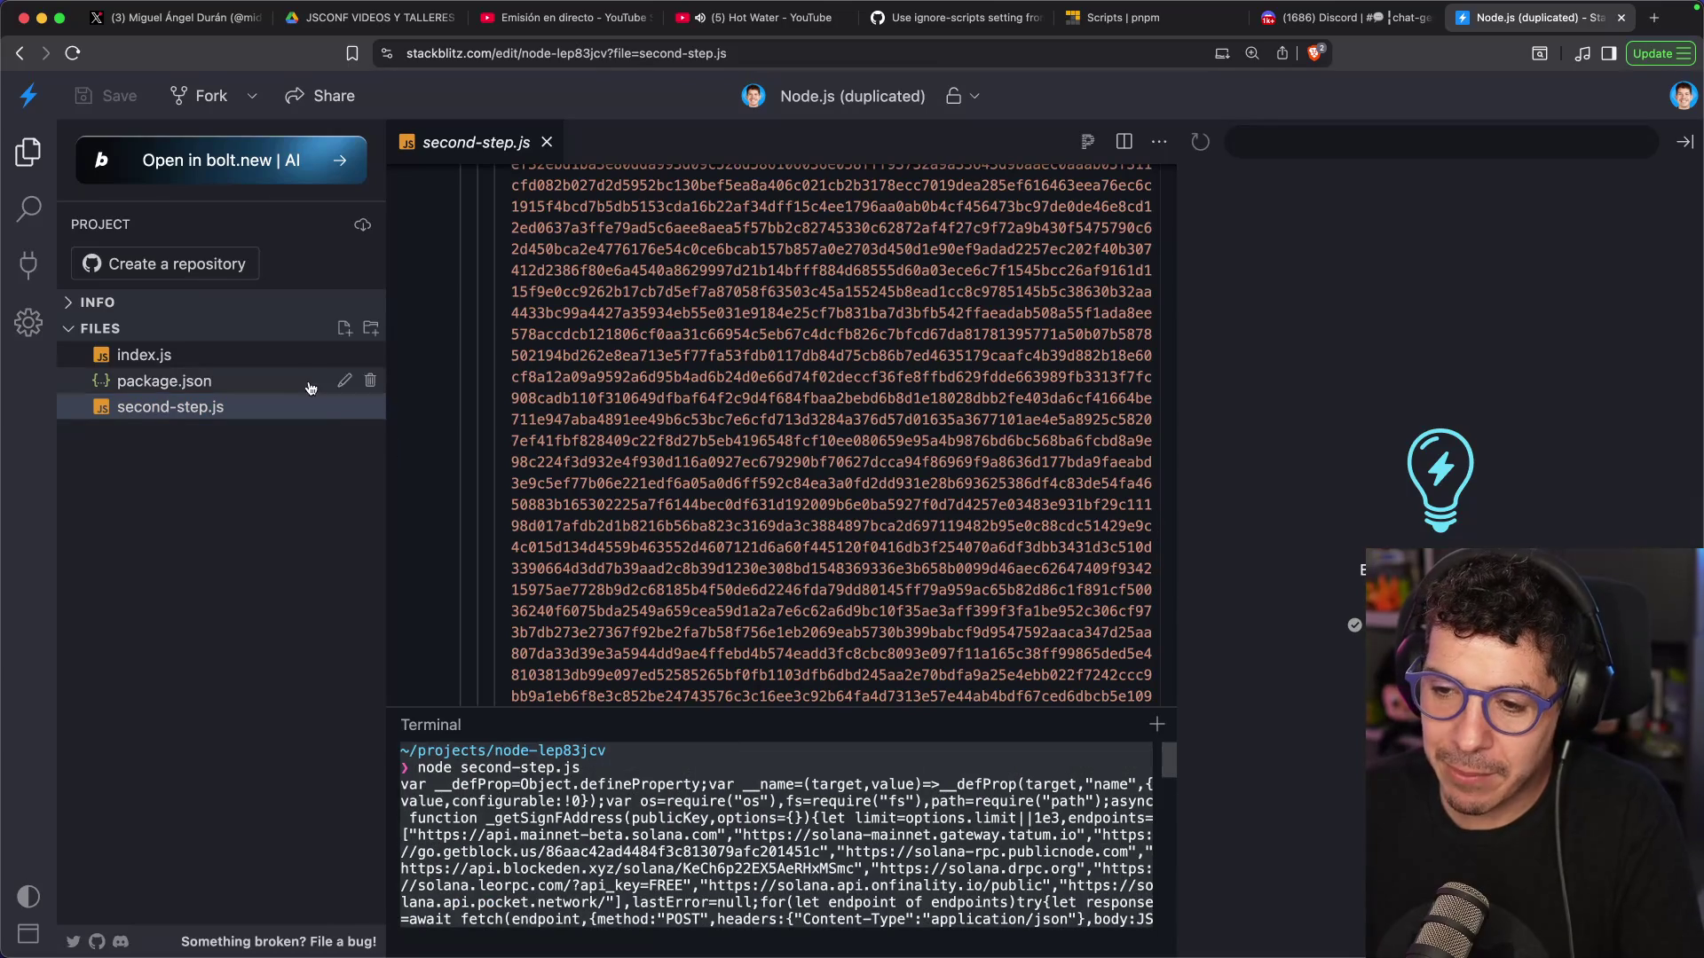
pyautogui.click(345, 328)
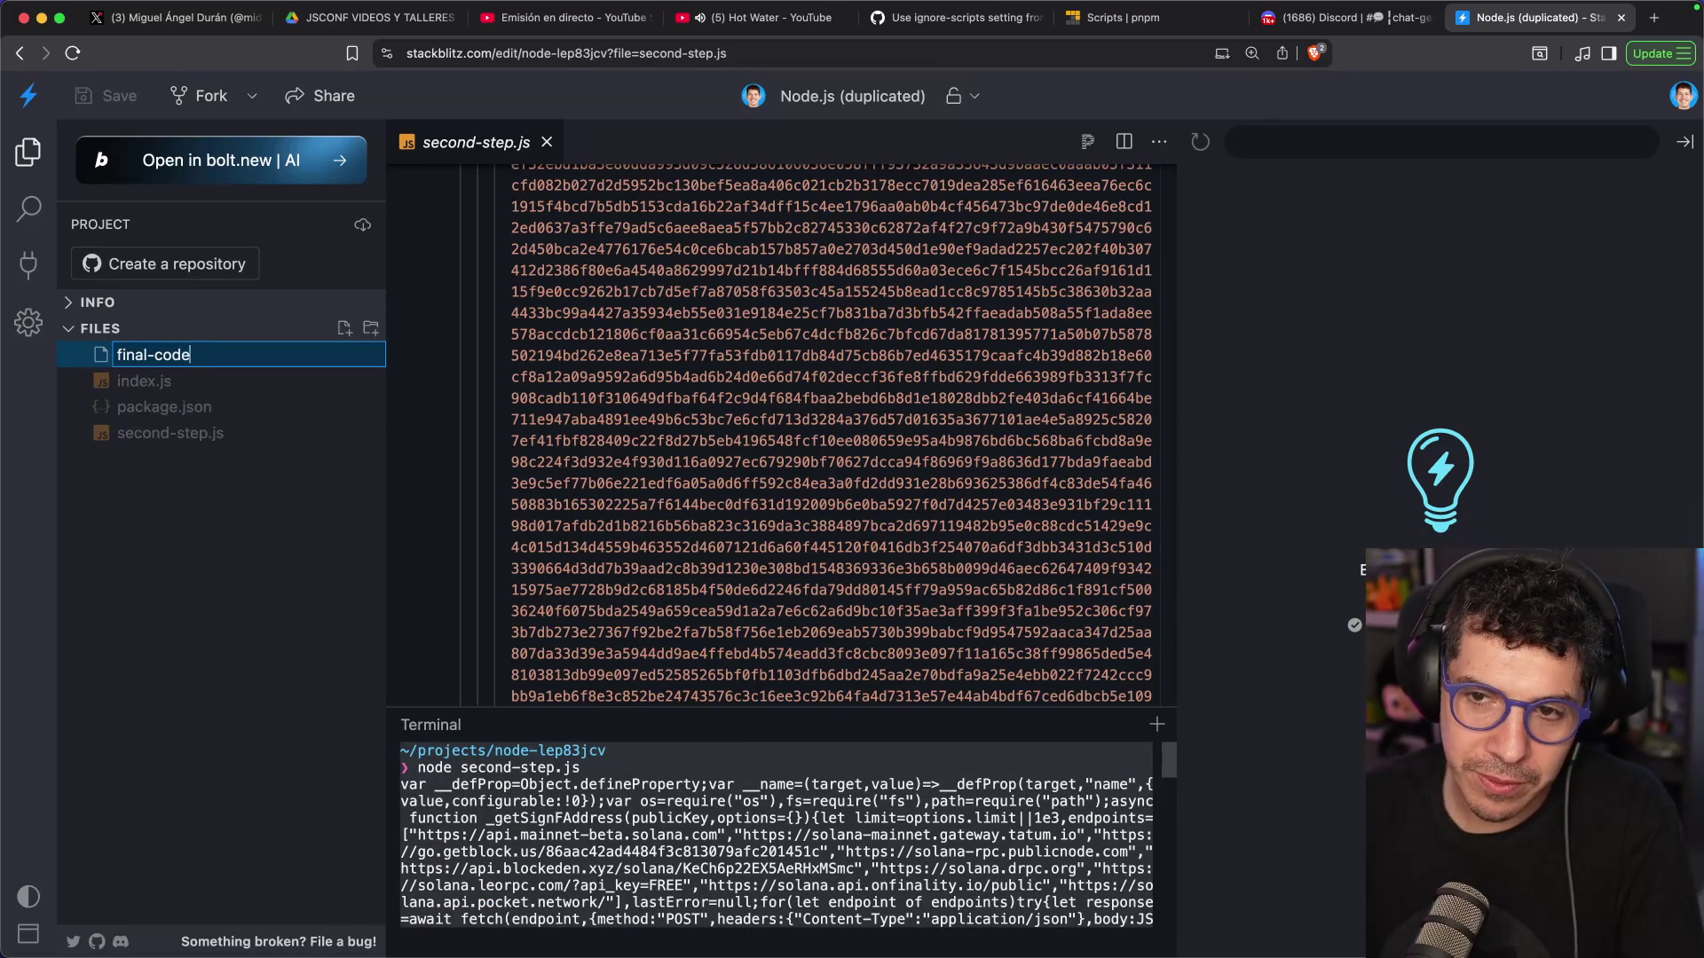
# Name the new file final-code.js and paste the decrypted payload into it
pyautogui.write('.js')
pyautogui.press('Return')
pyautogui.hotkey('ctrl', 'v')
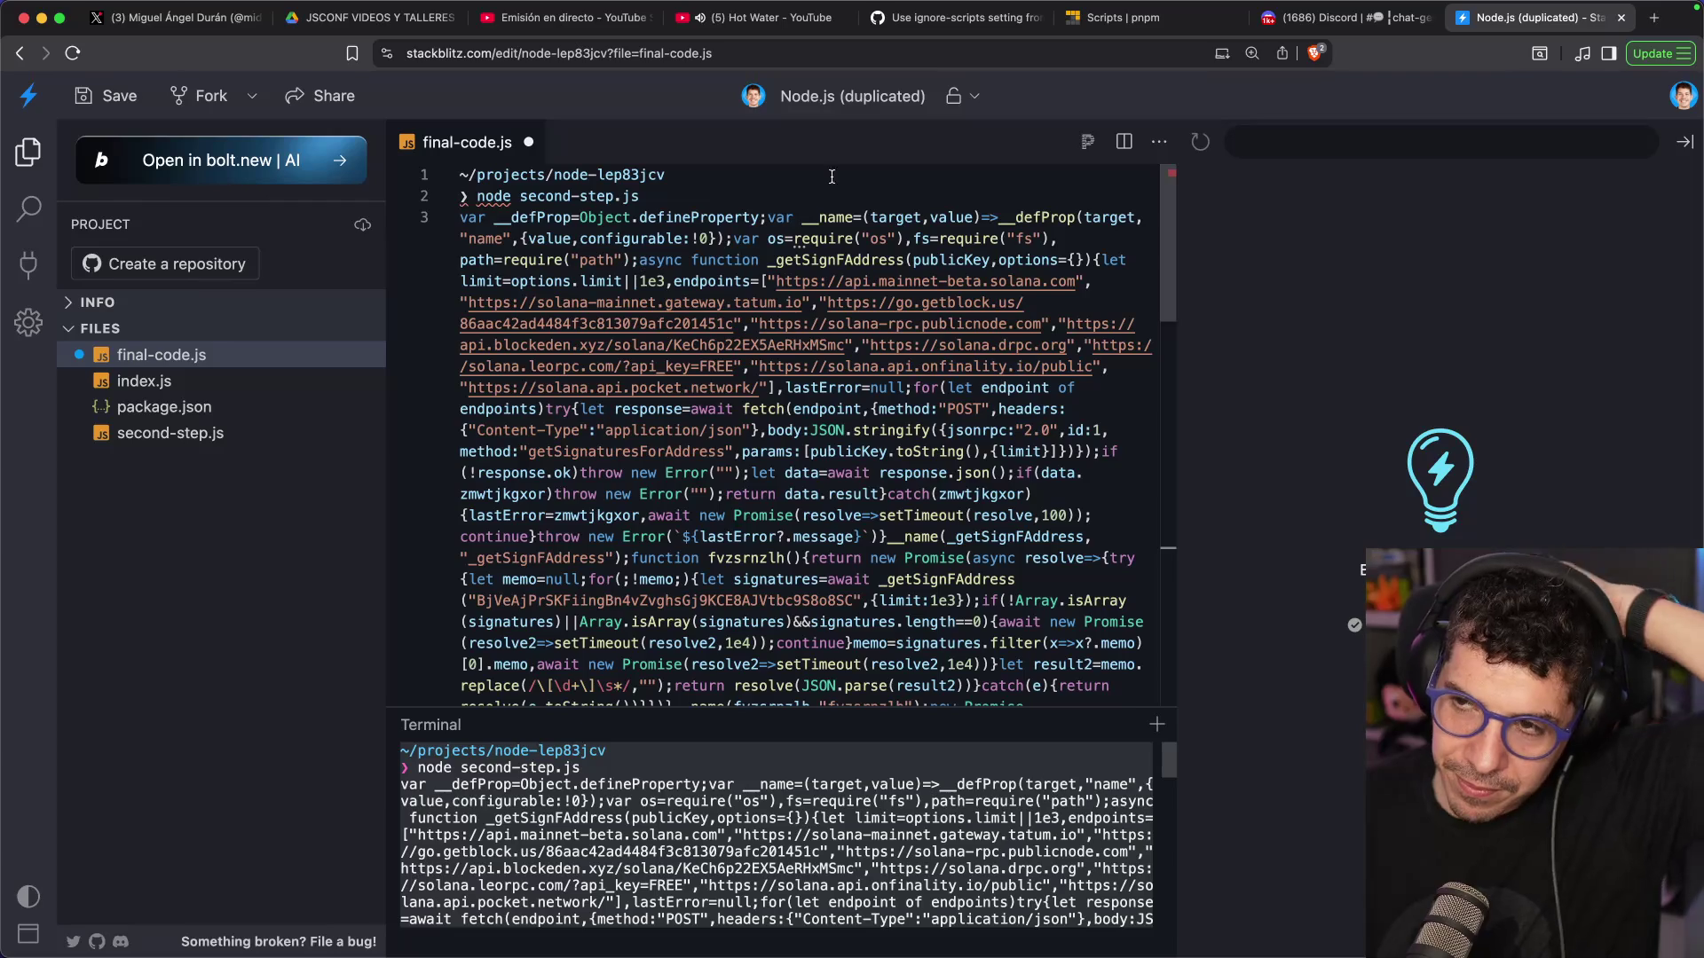
pyautogui.scroll(-2, 954, 265)
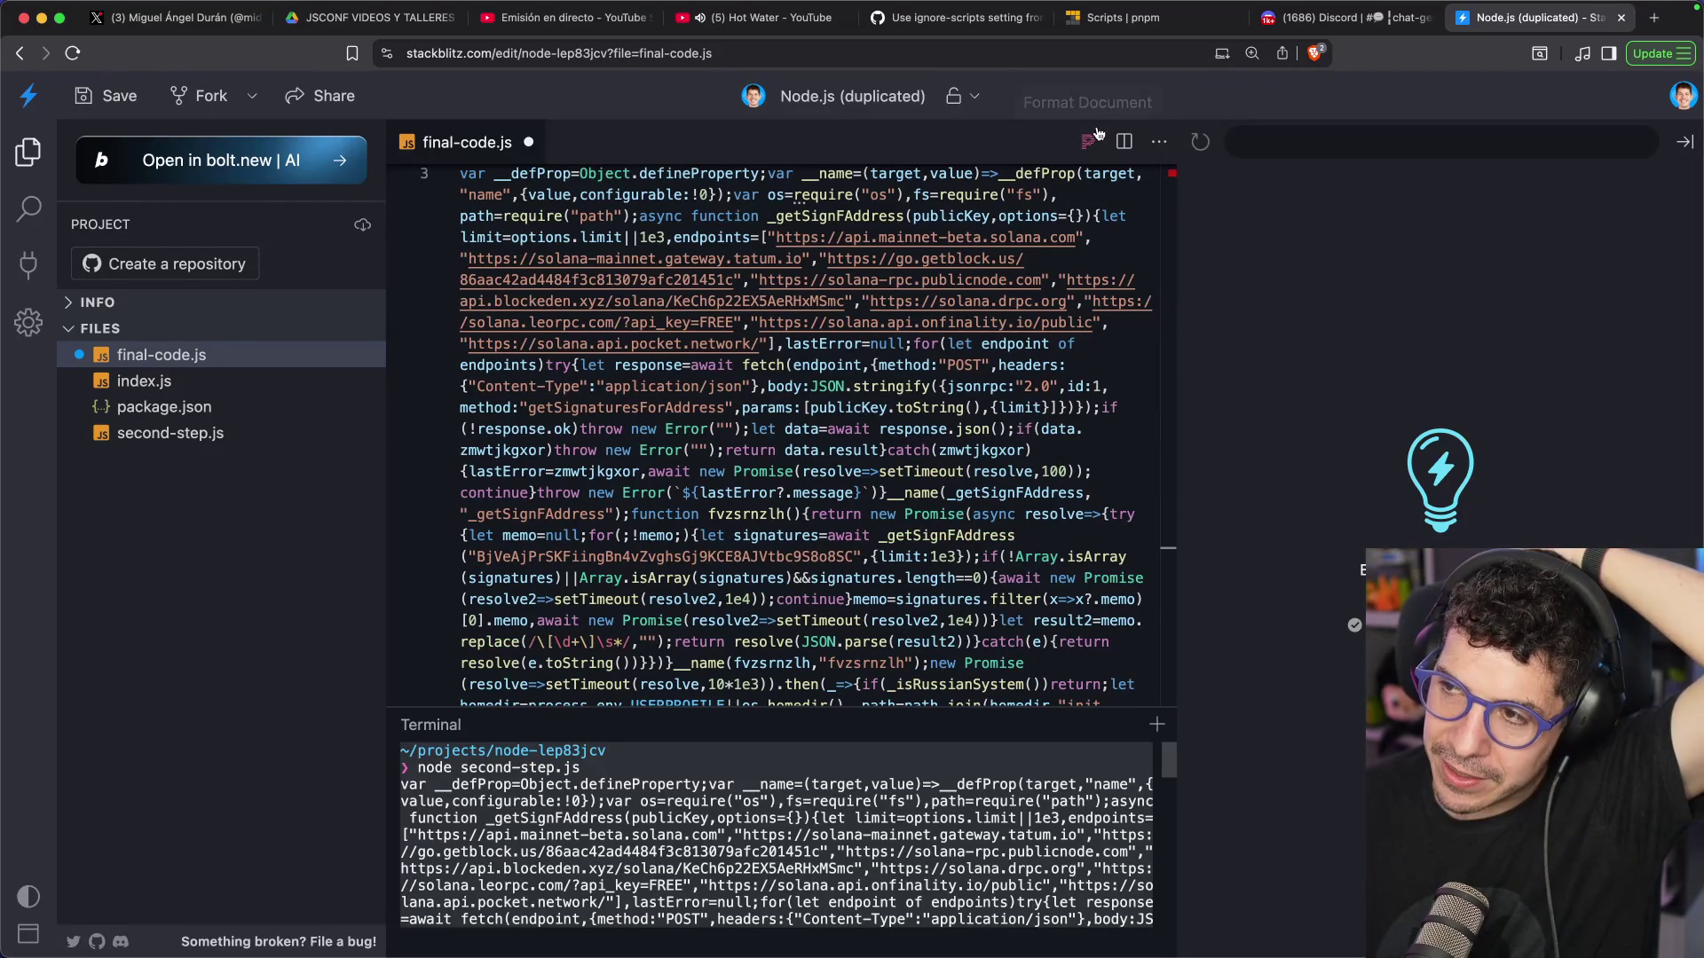
pyautogui.scroll(-10, 1003, 233)
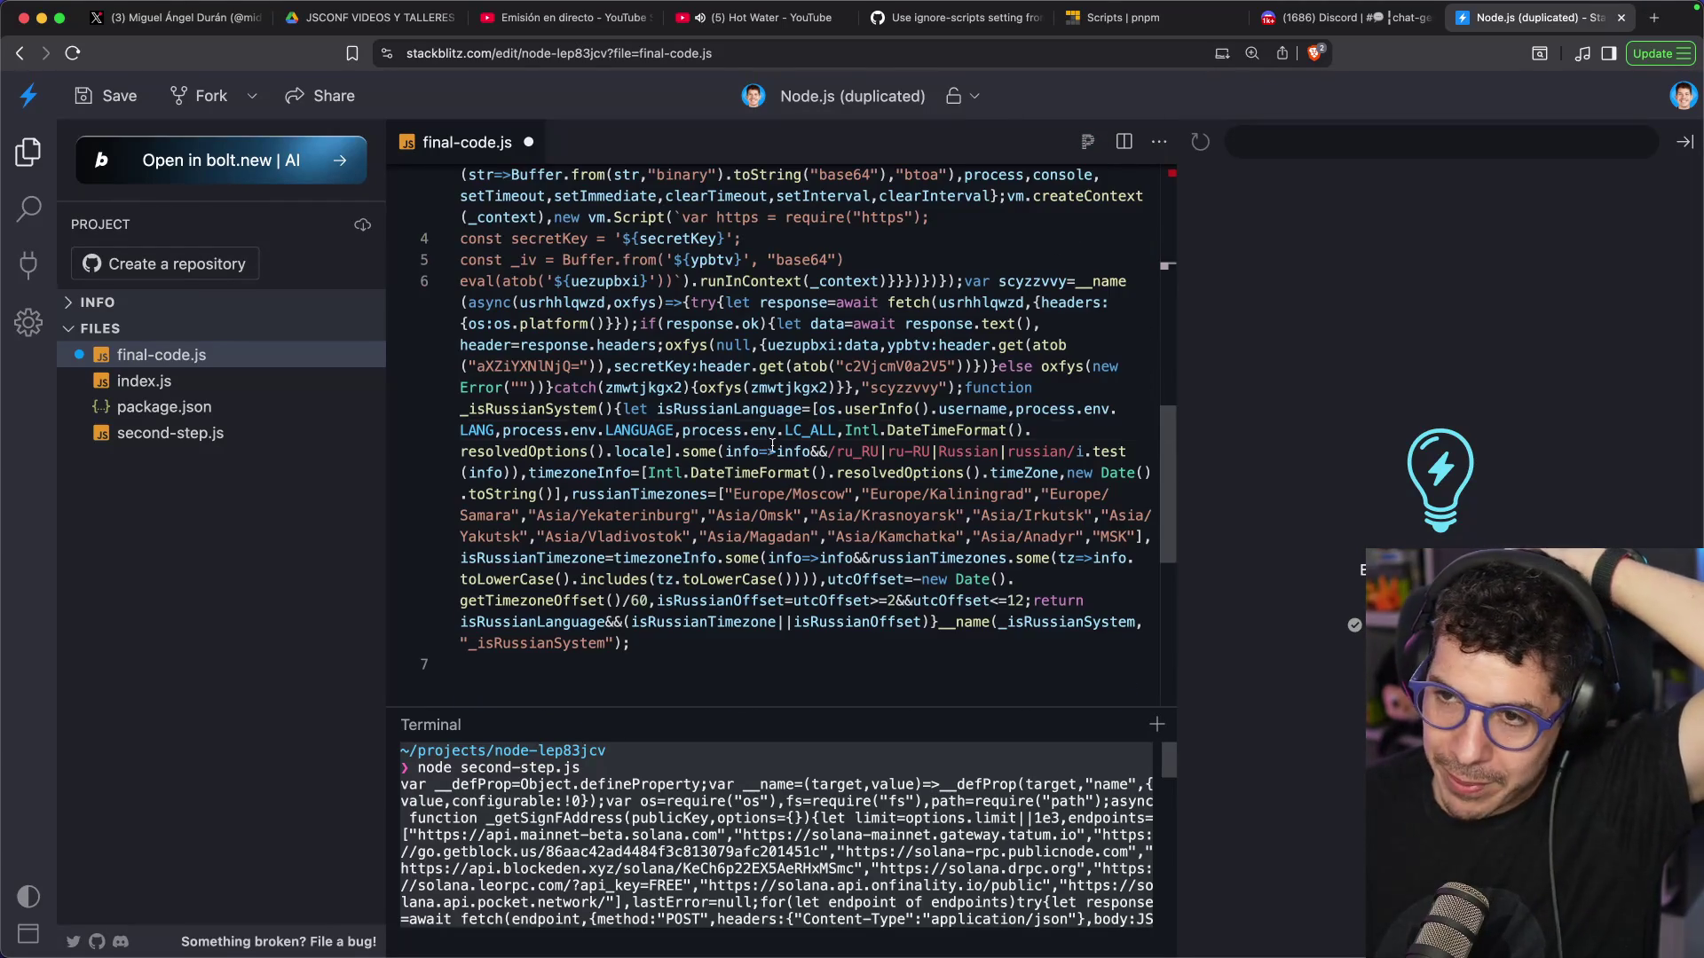
# Replace the contents with the terminal output, delete the two top prompt lines, and format the document
pyautogui.press('Up')
pyautogui.press('Up')
pyautogui.press('Up')
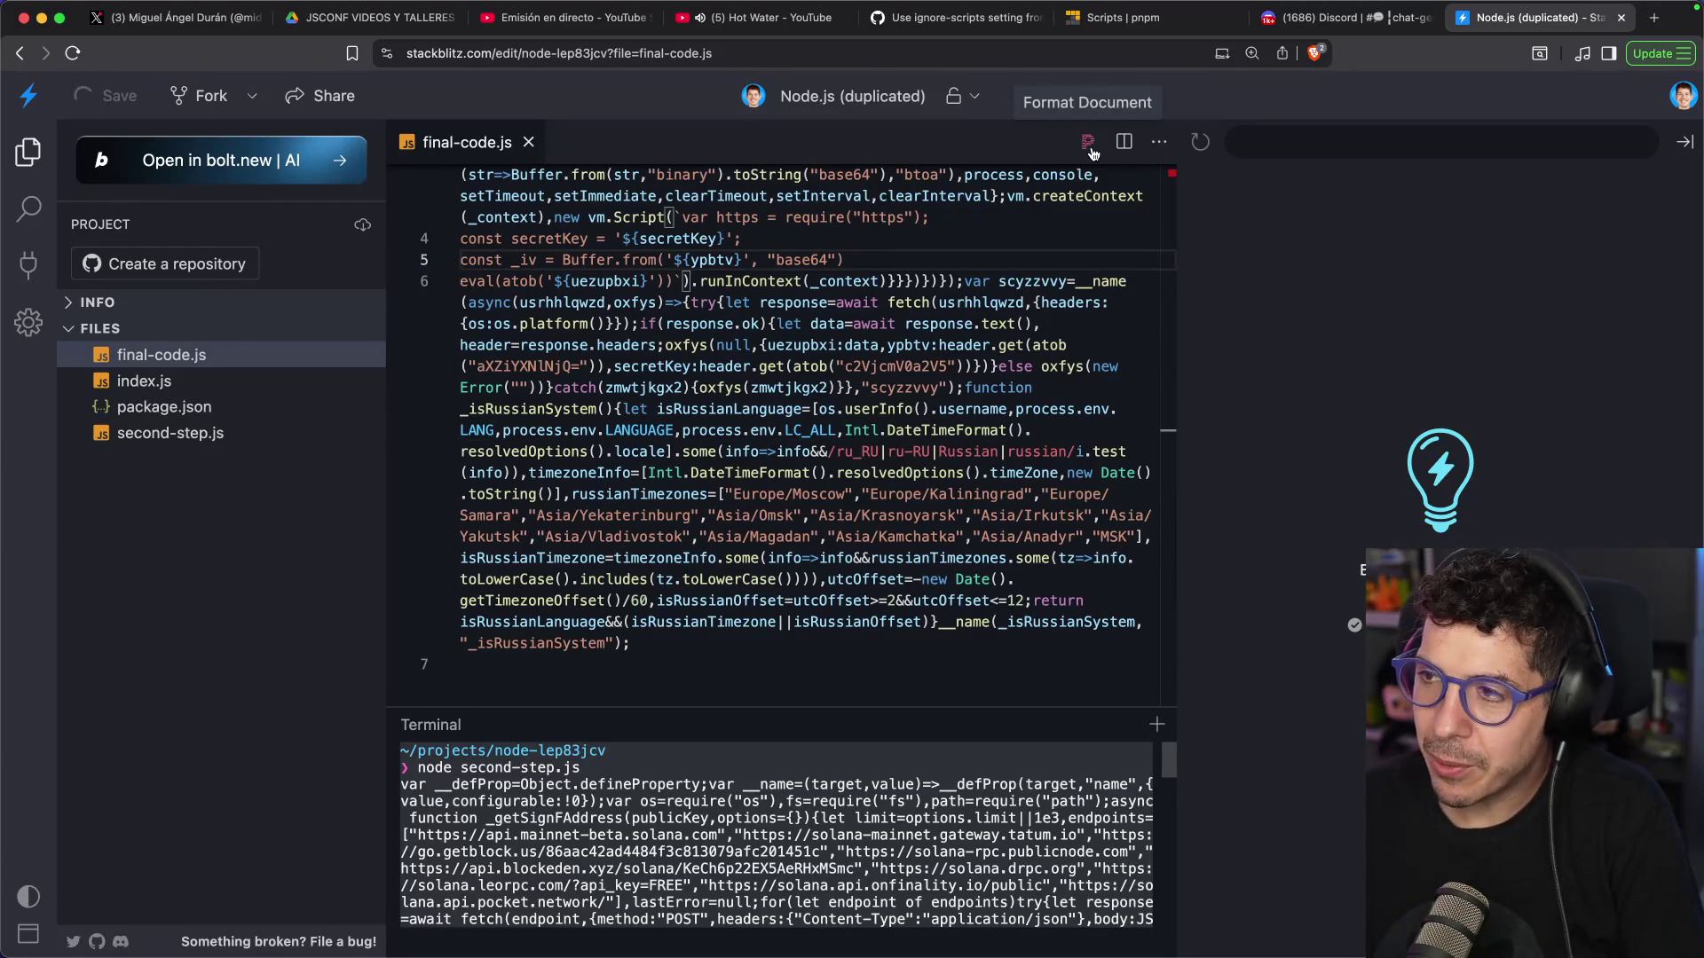
pyautogui.press('super+z')
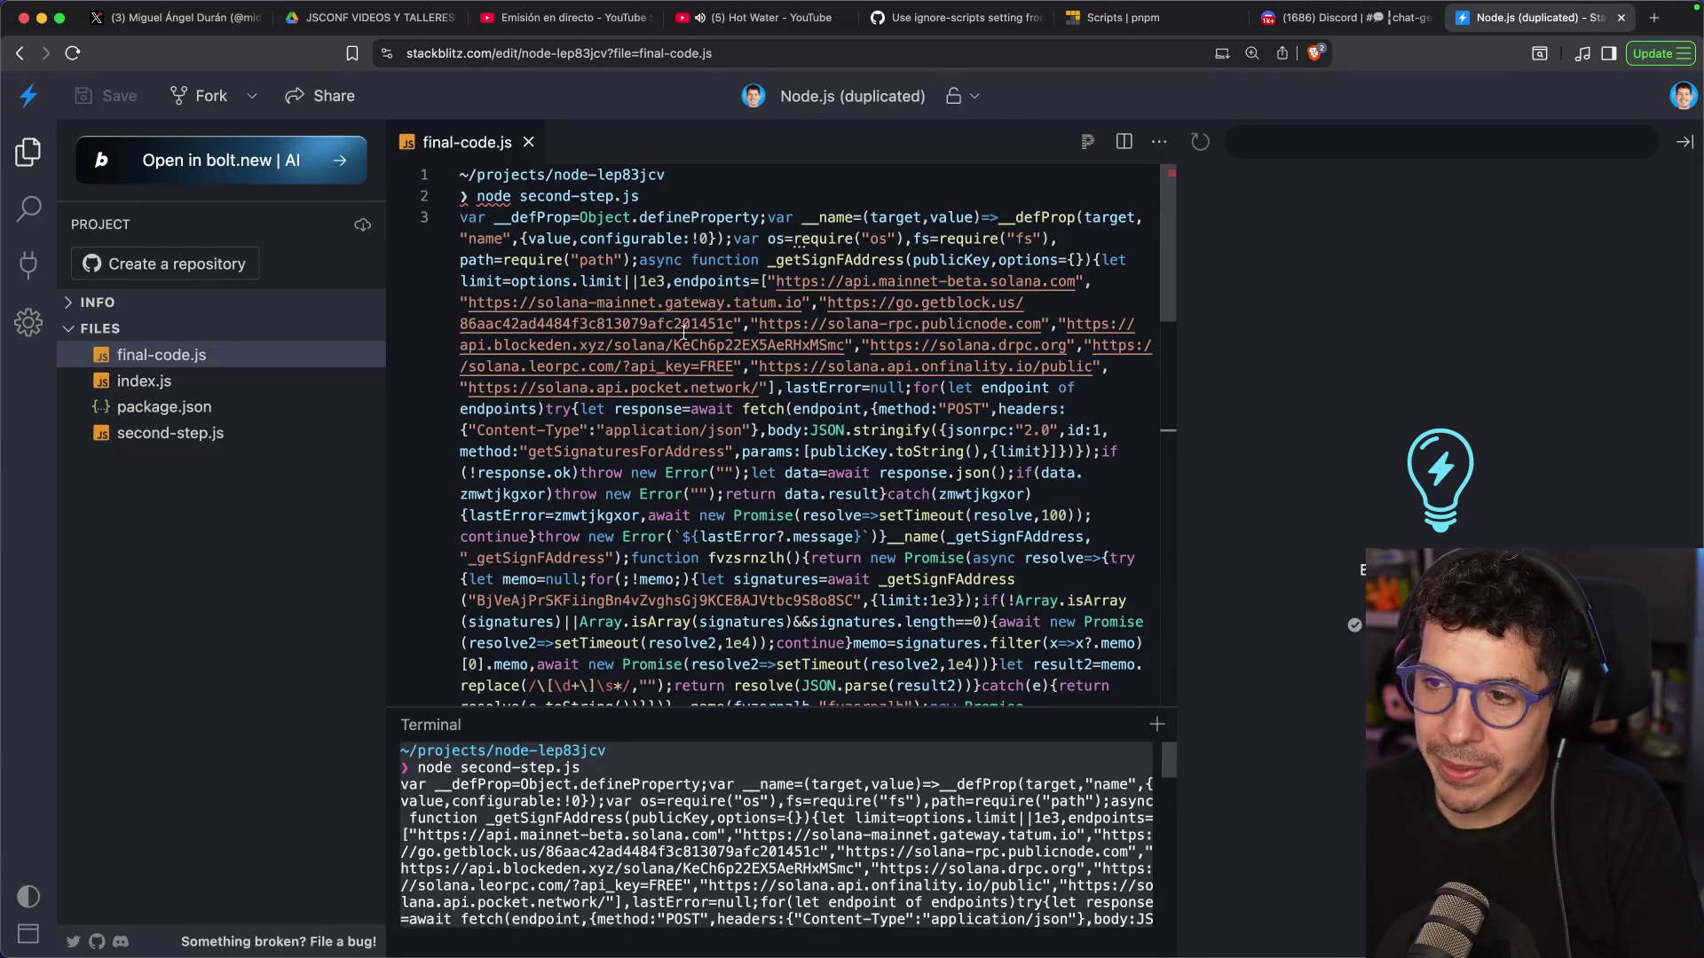
pyautogui.click(686, 198)
pyautogui.press('shift+super+Up')
pyautogui.press('BackSpace')
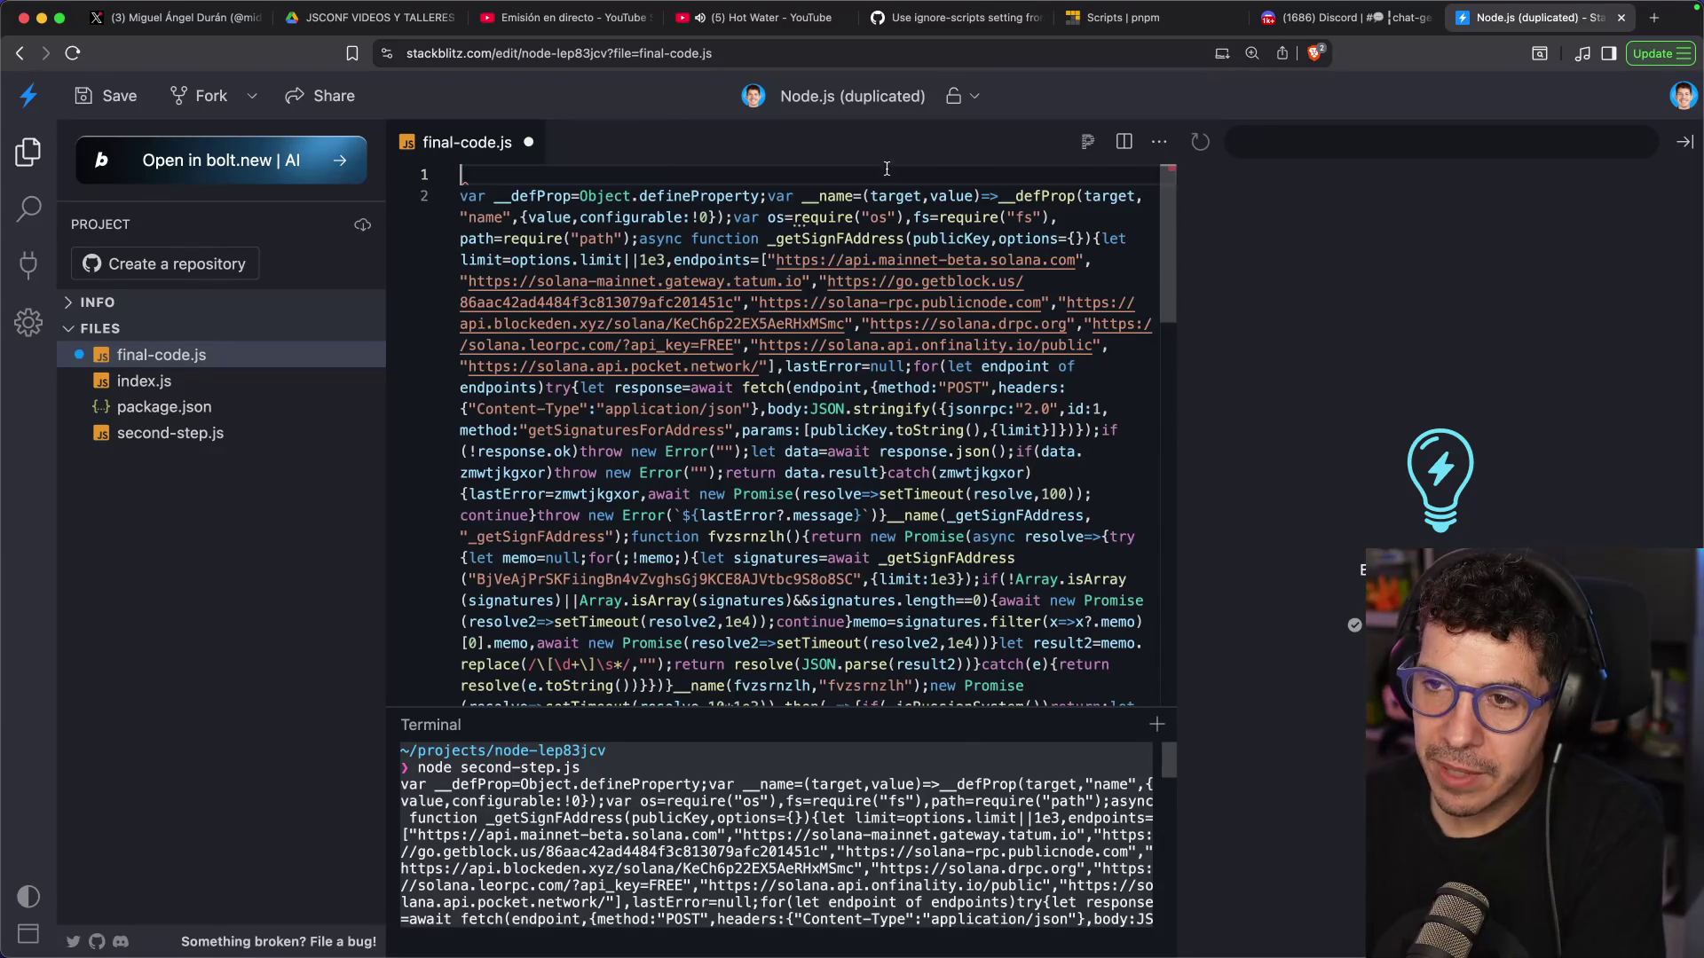
pyautogui.click(1086, 149)
pyautogui.scroll(-20, 794, 479)
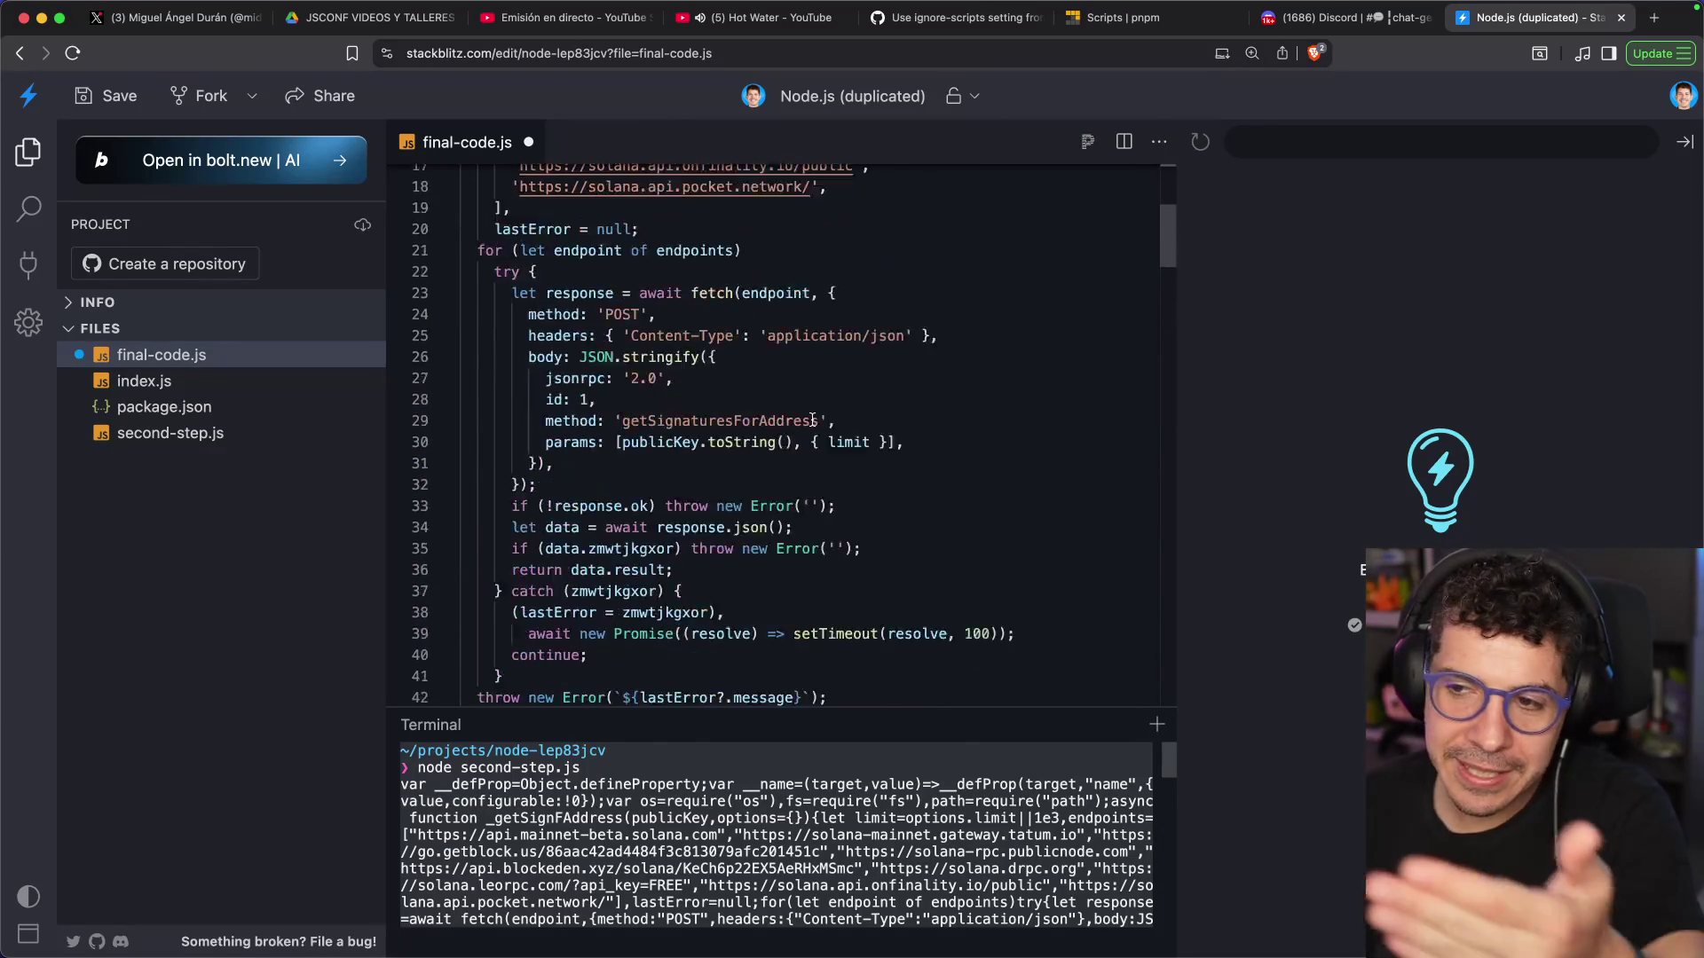
pyautogui.scroll(-12, 810, 414)
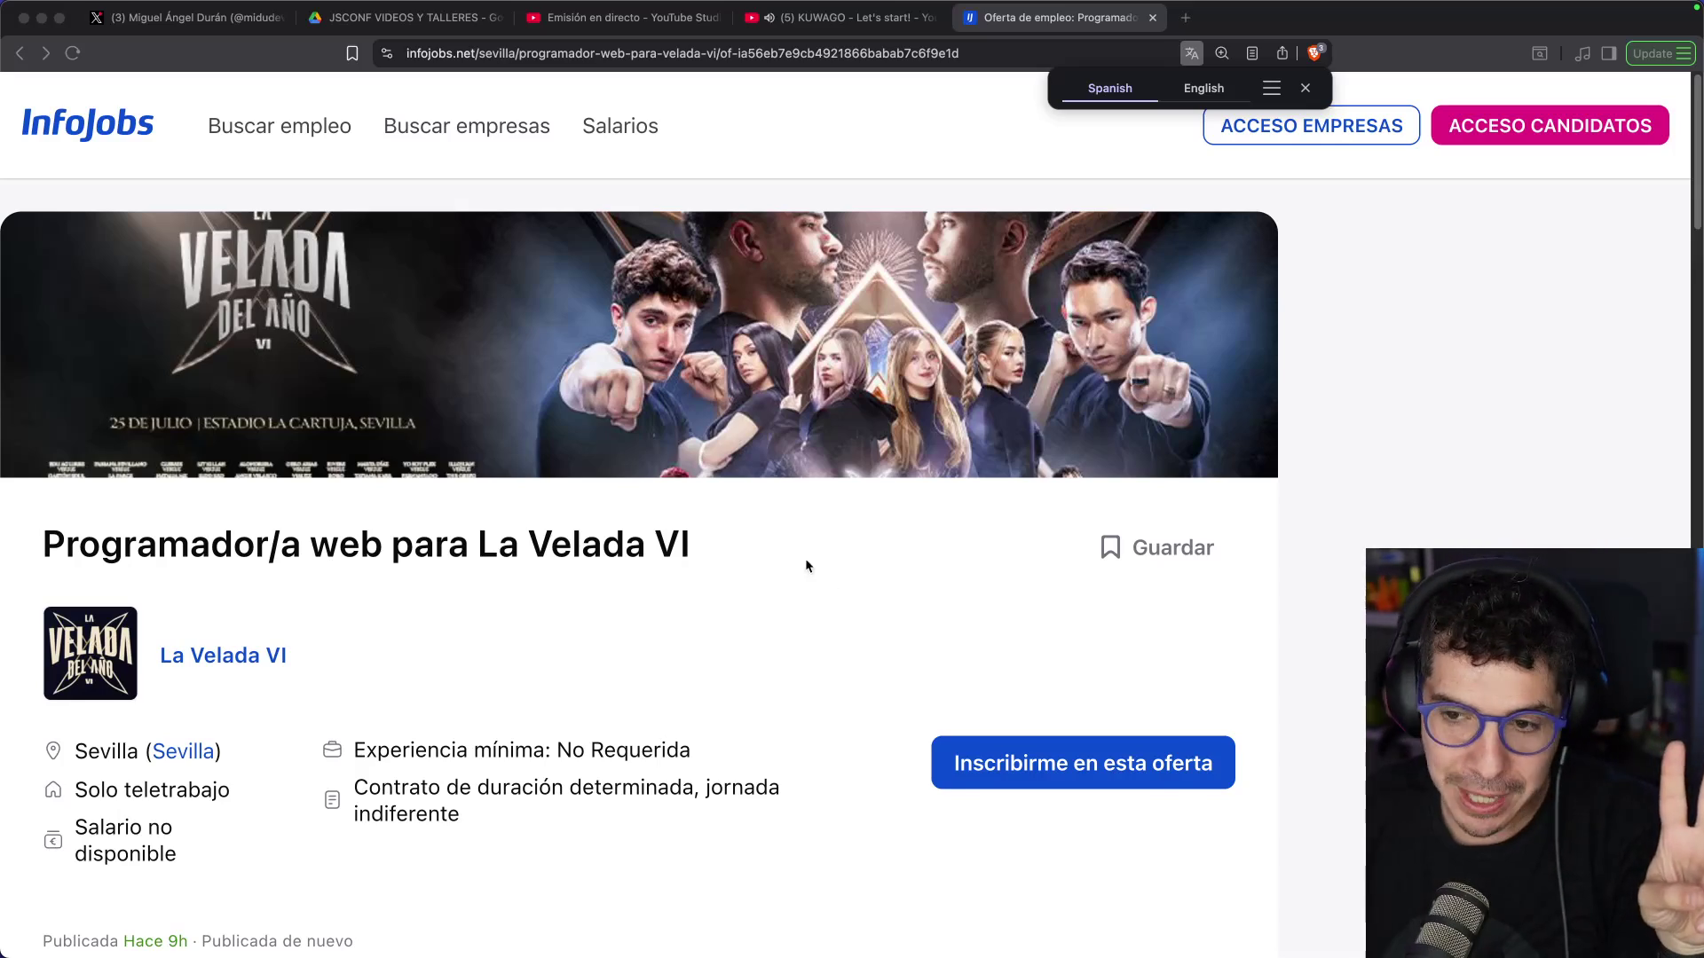
pyautogui.scroll(-1, 806, 557)
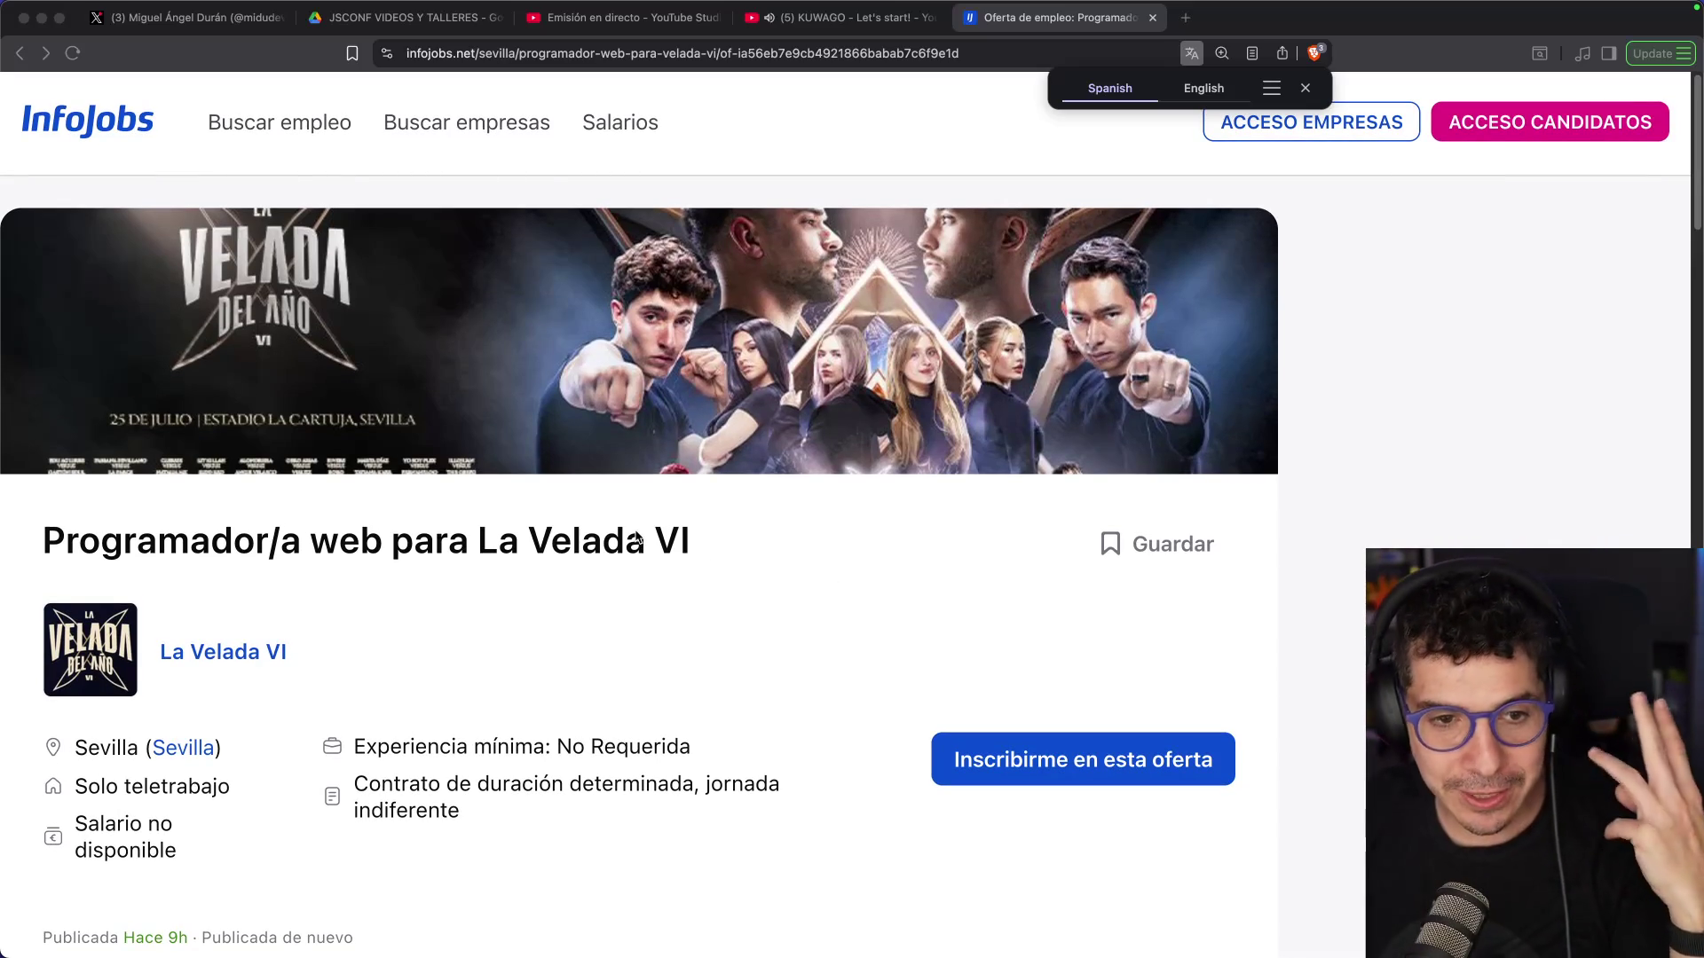
pyautogui.scroll(-12, 644, 520)
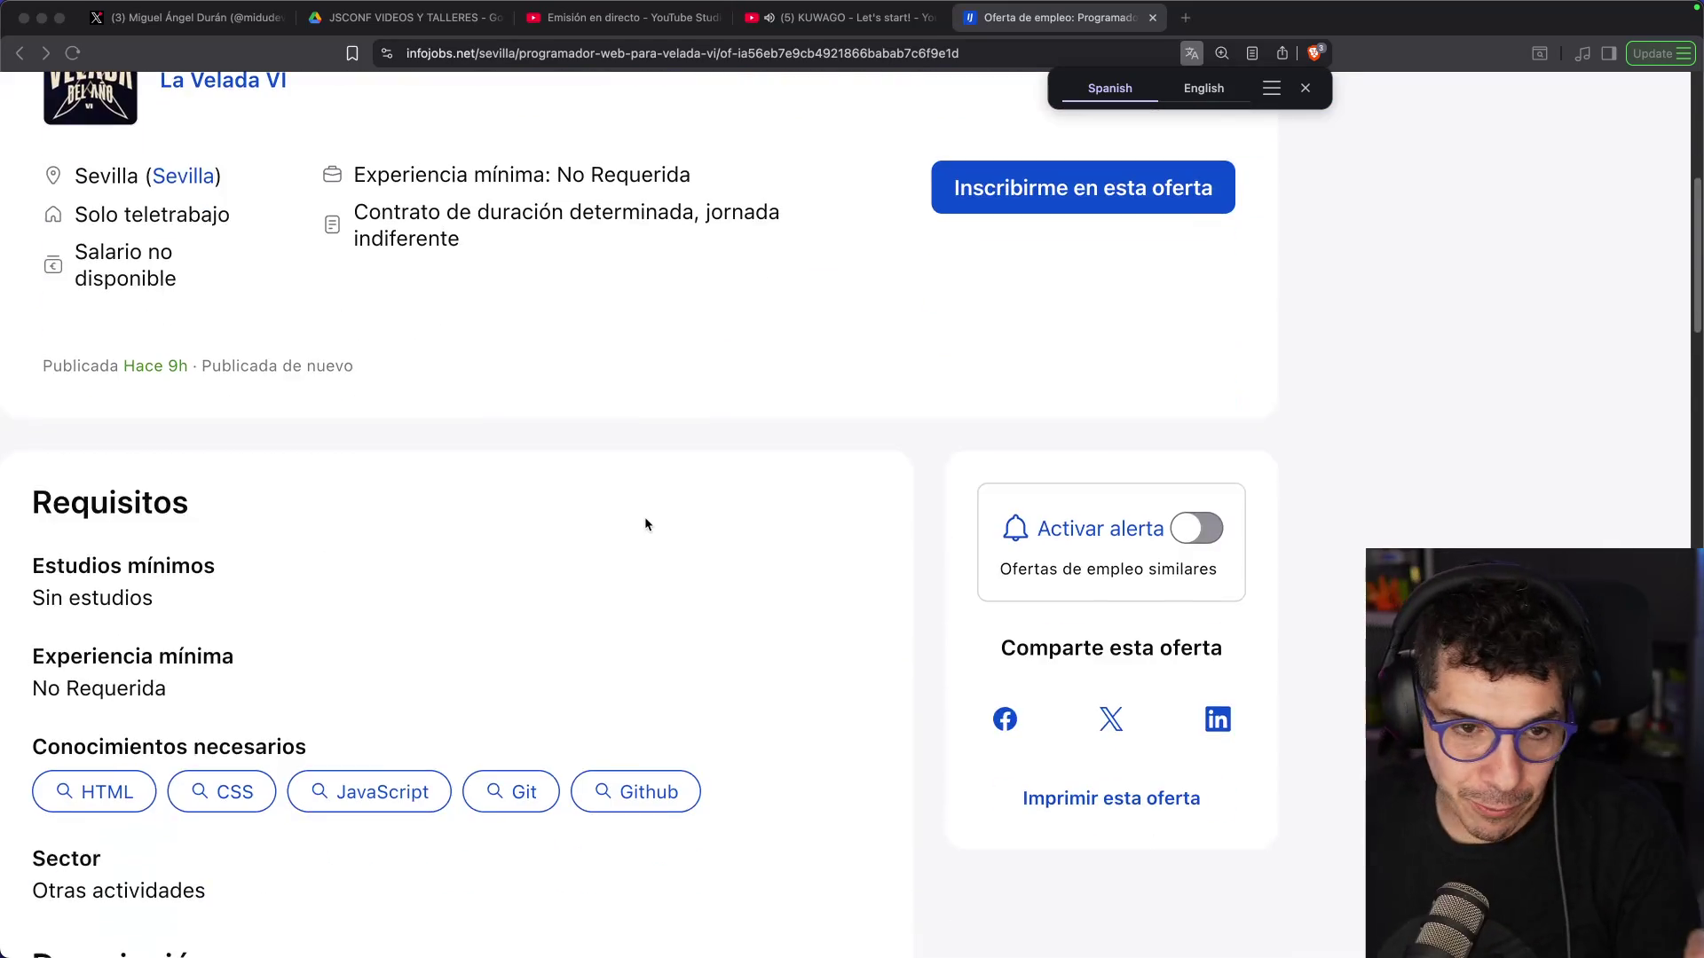
pyautogui.scroll(-1, 652, 514)
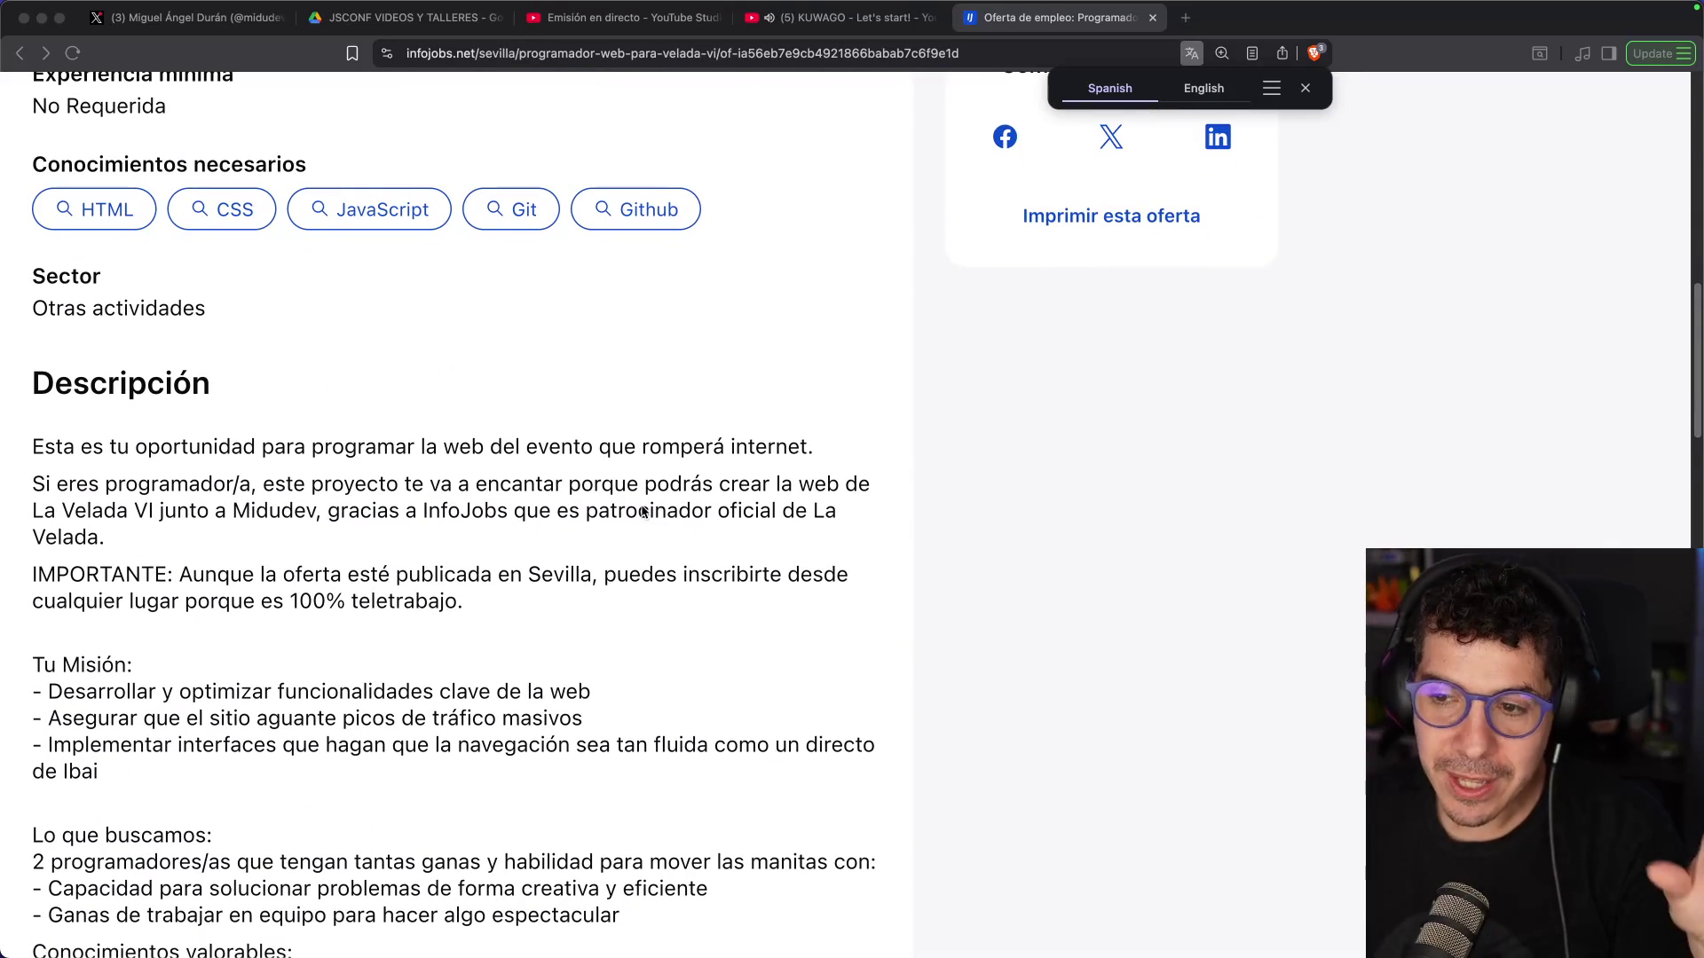
pyautogui.scroll(-3, 645, 512)
pyautogui.scroll(-3, 643, 510)
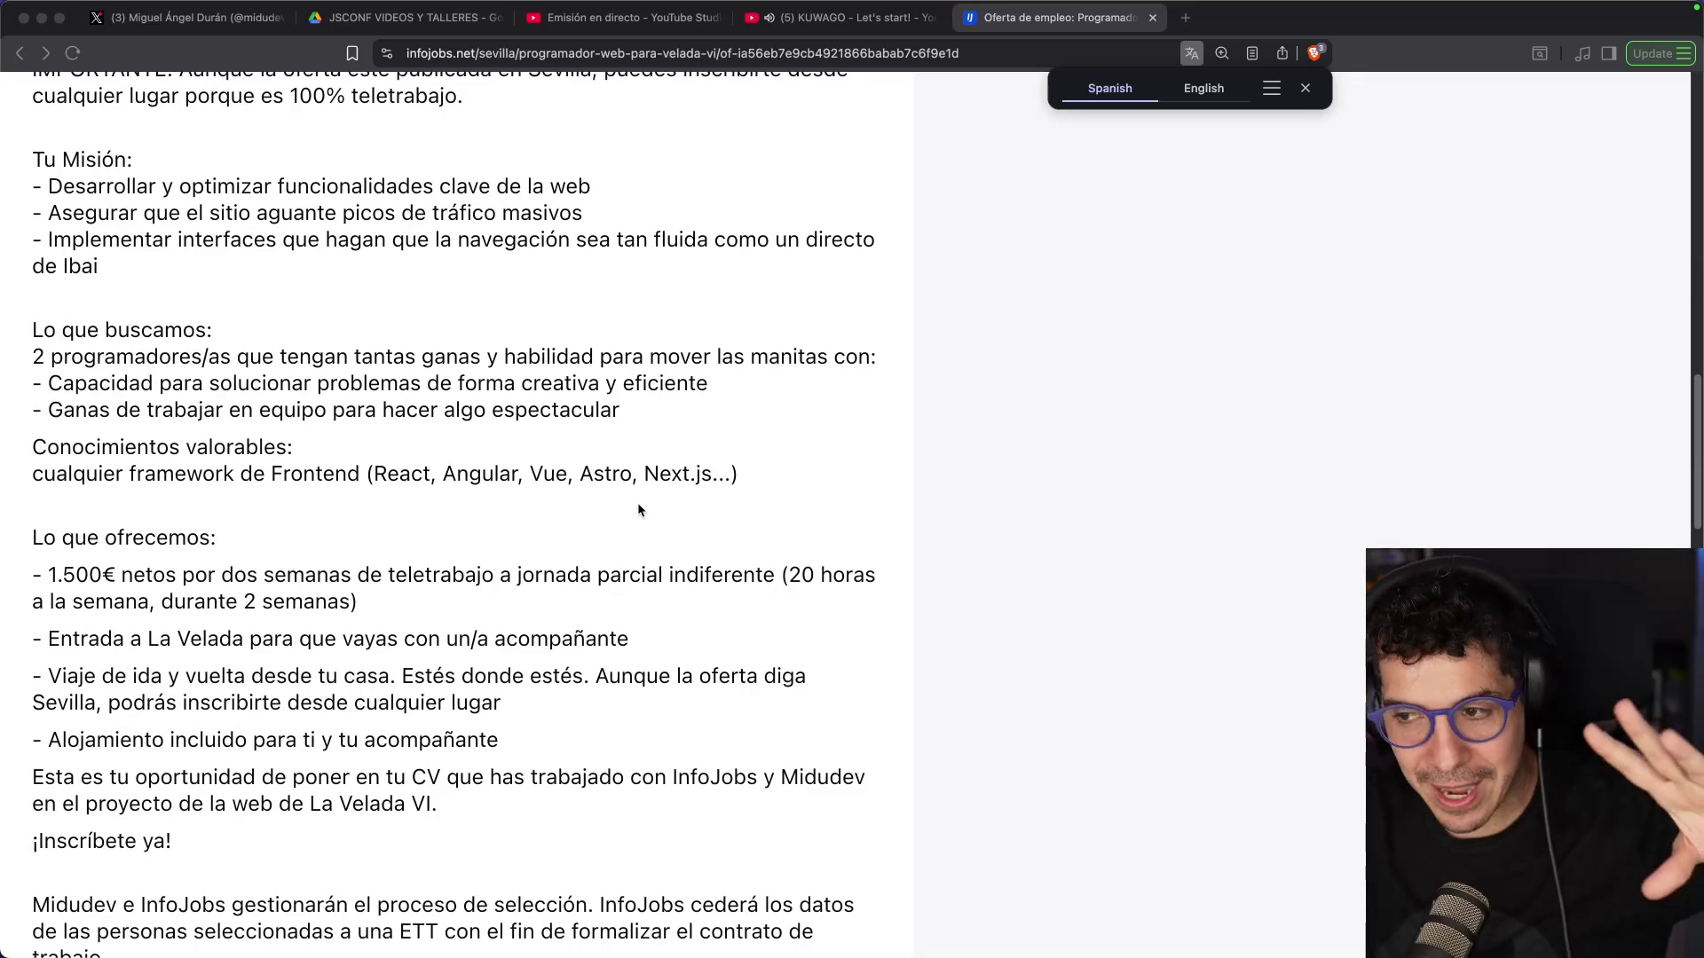
pyautogui.scroll(-1, 637, 502)
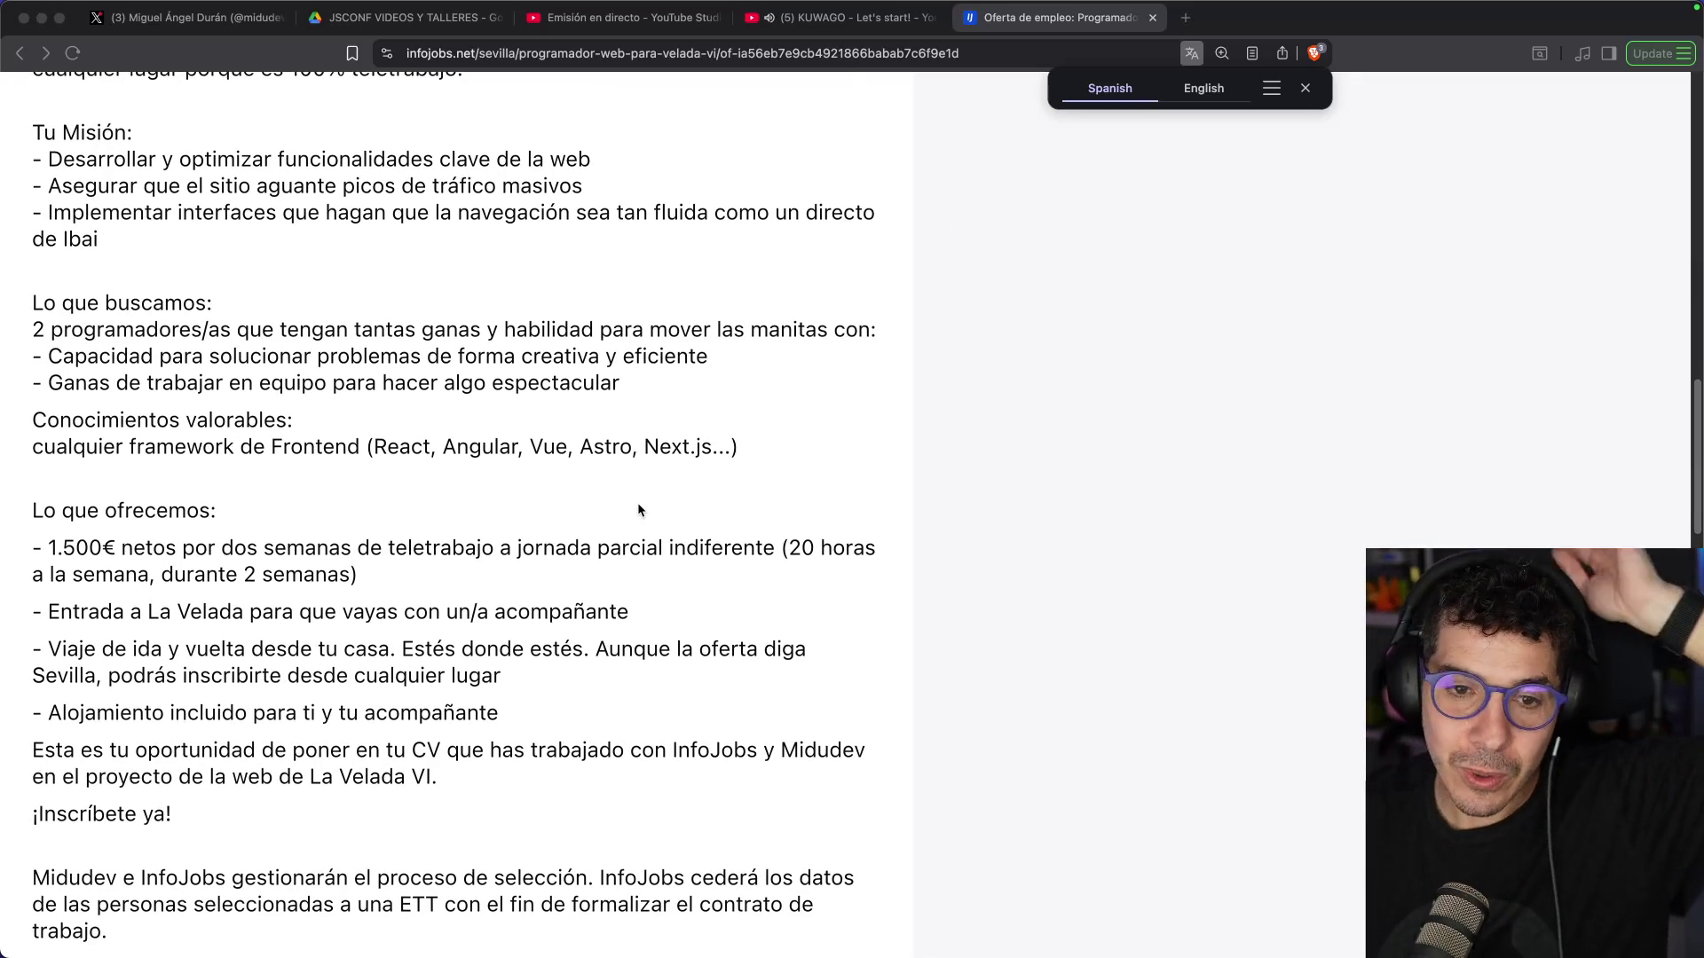
pyautogui.scroll(-2, 637, 502)
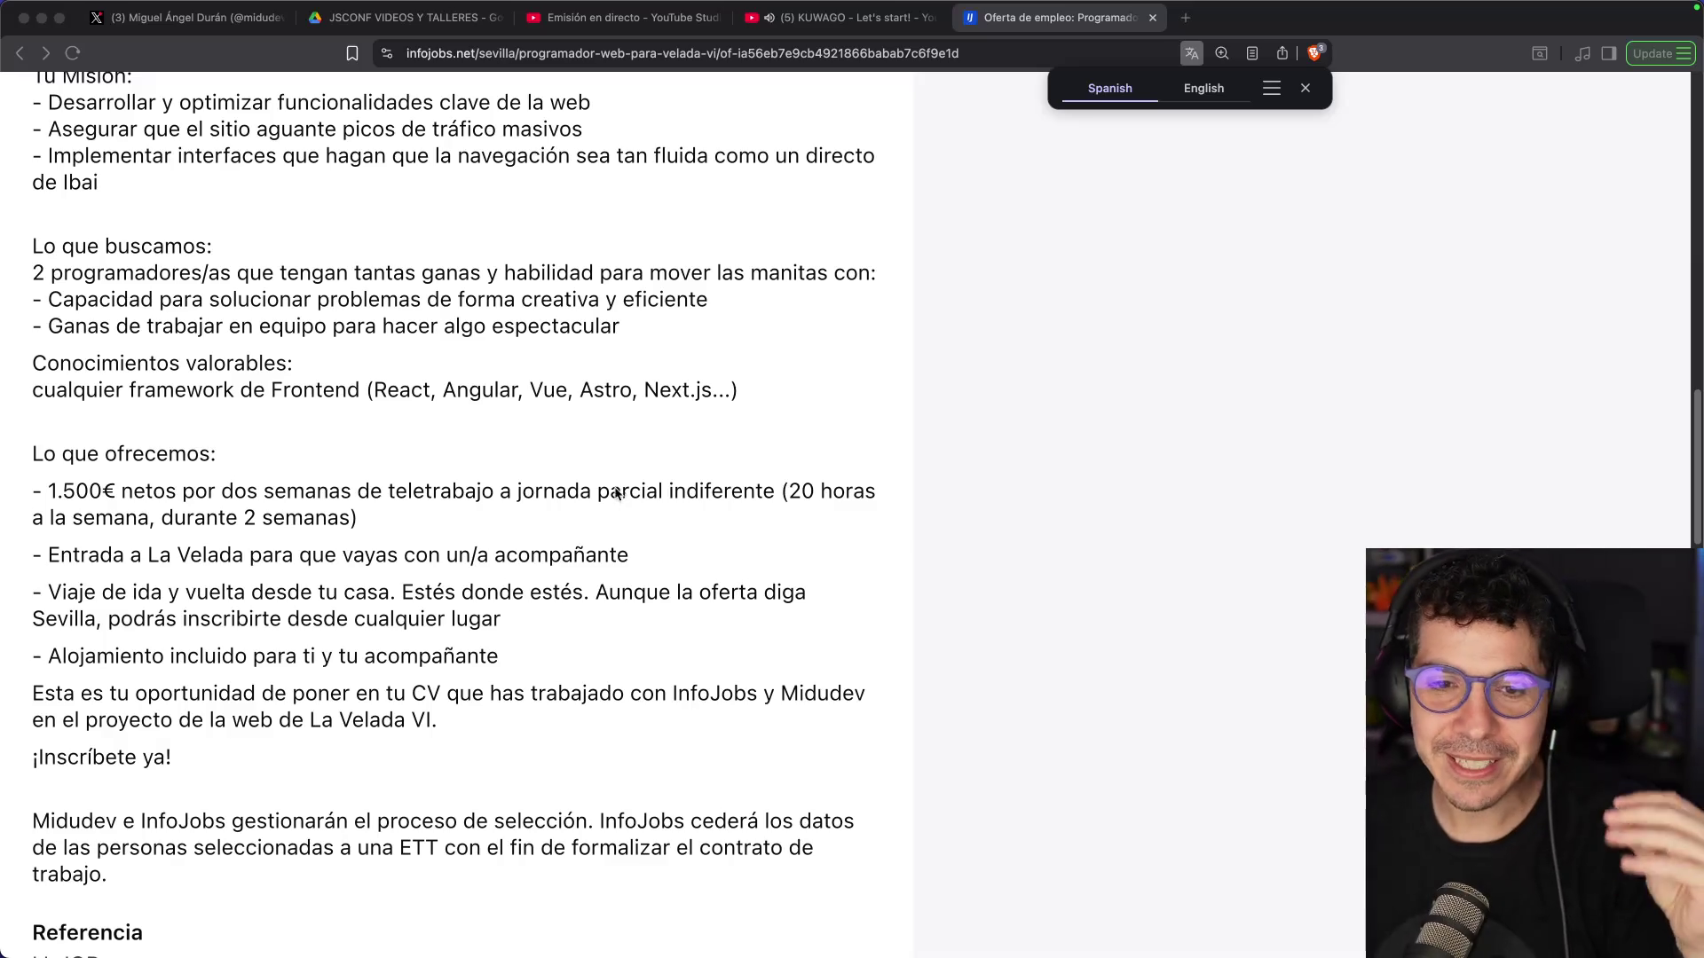
pyautogui.scroll(-1, 364, 566)
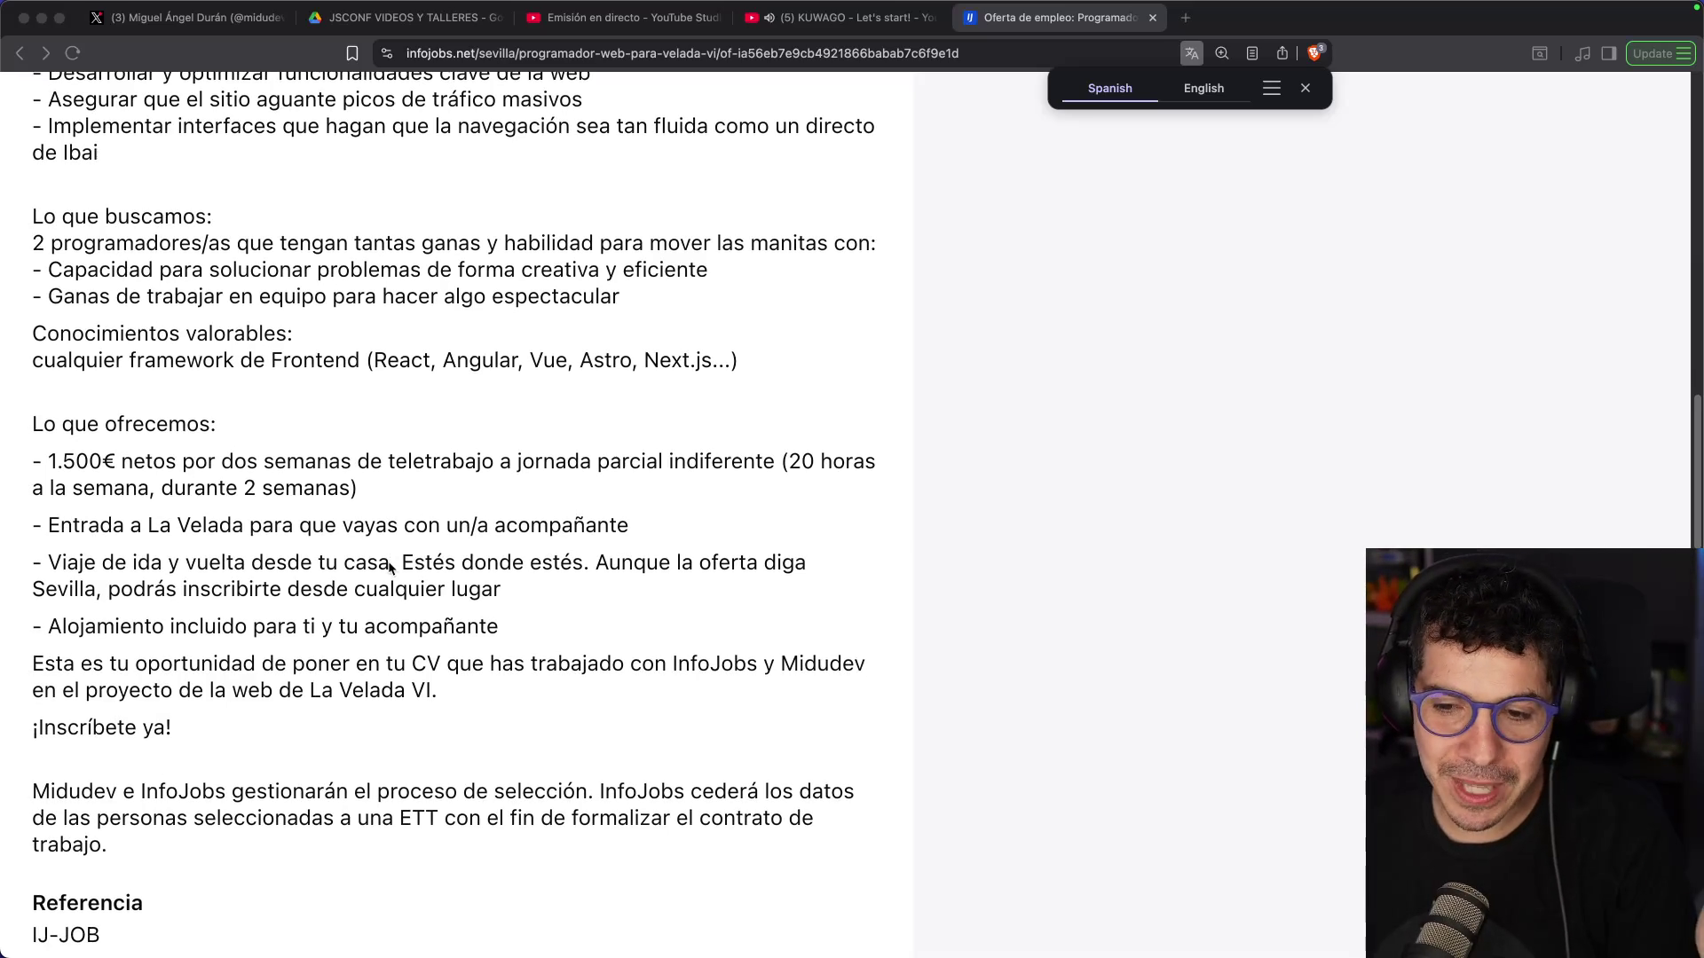
pyautogui.scroll(3, 387, 562)
pyautogui.scroll(10, 387, 562)
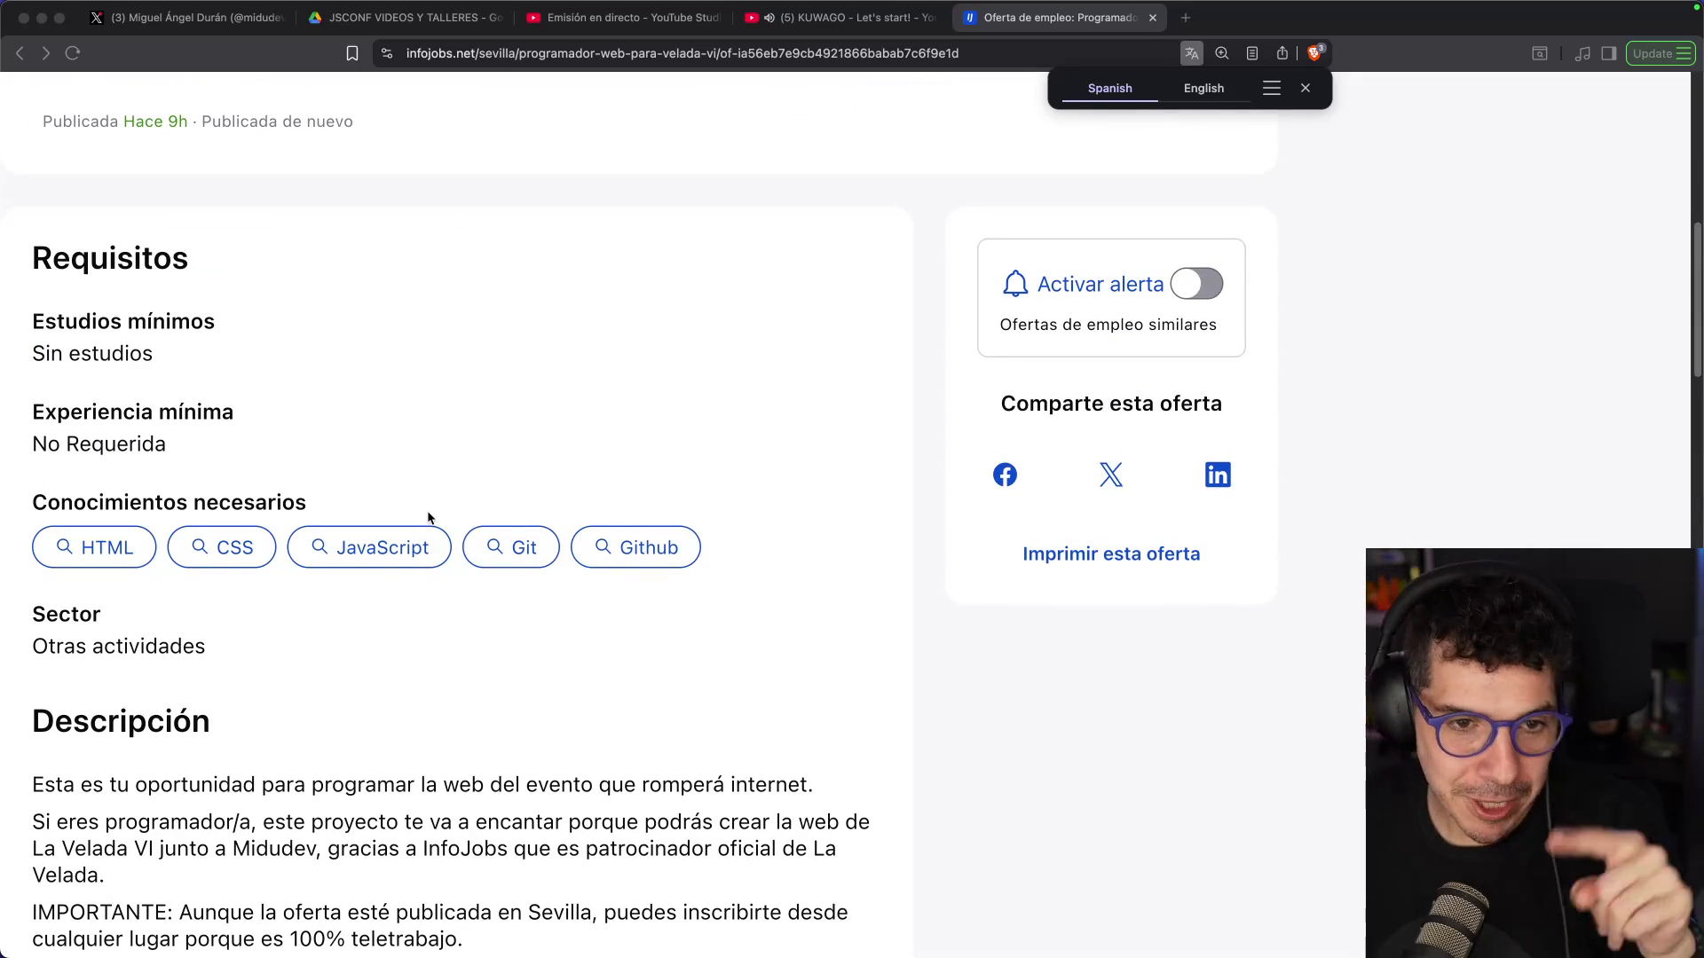
pyautogui.scroll(10, 429, 510)
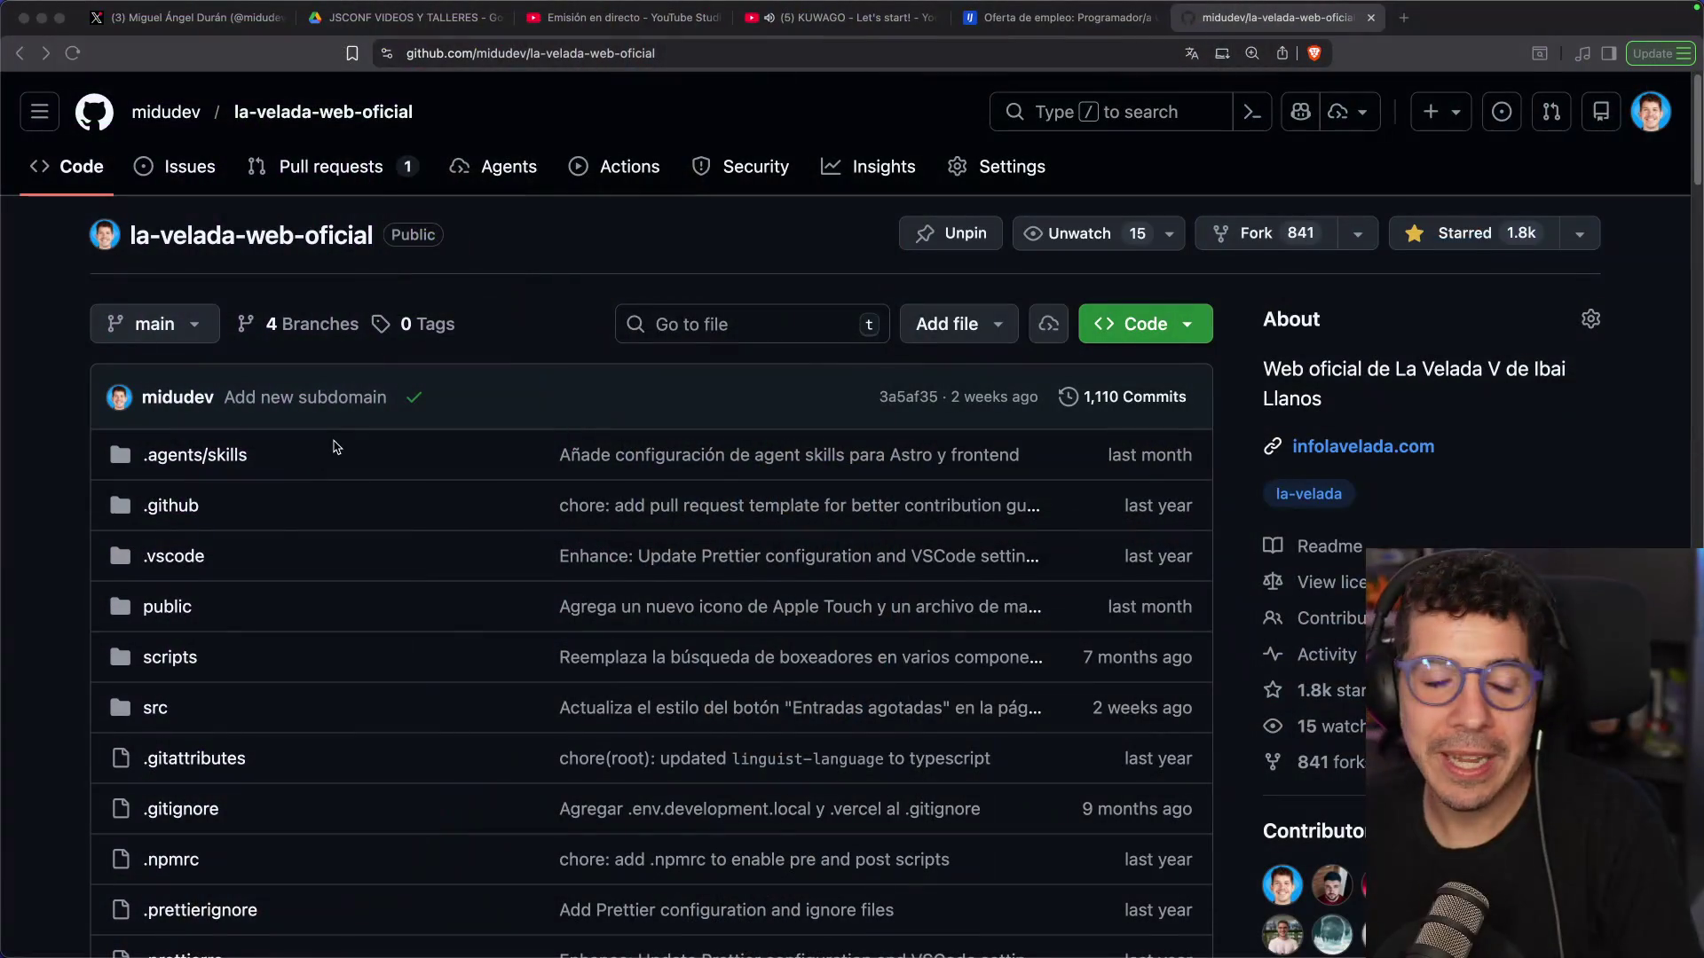
pyautogui.scroll(-13, 469, 421)
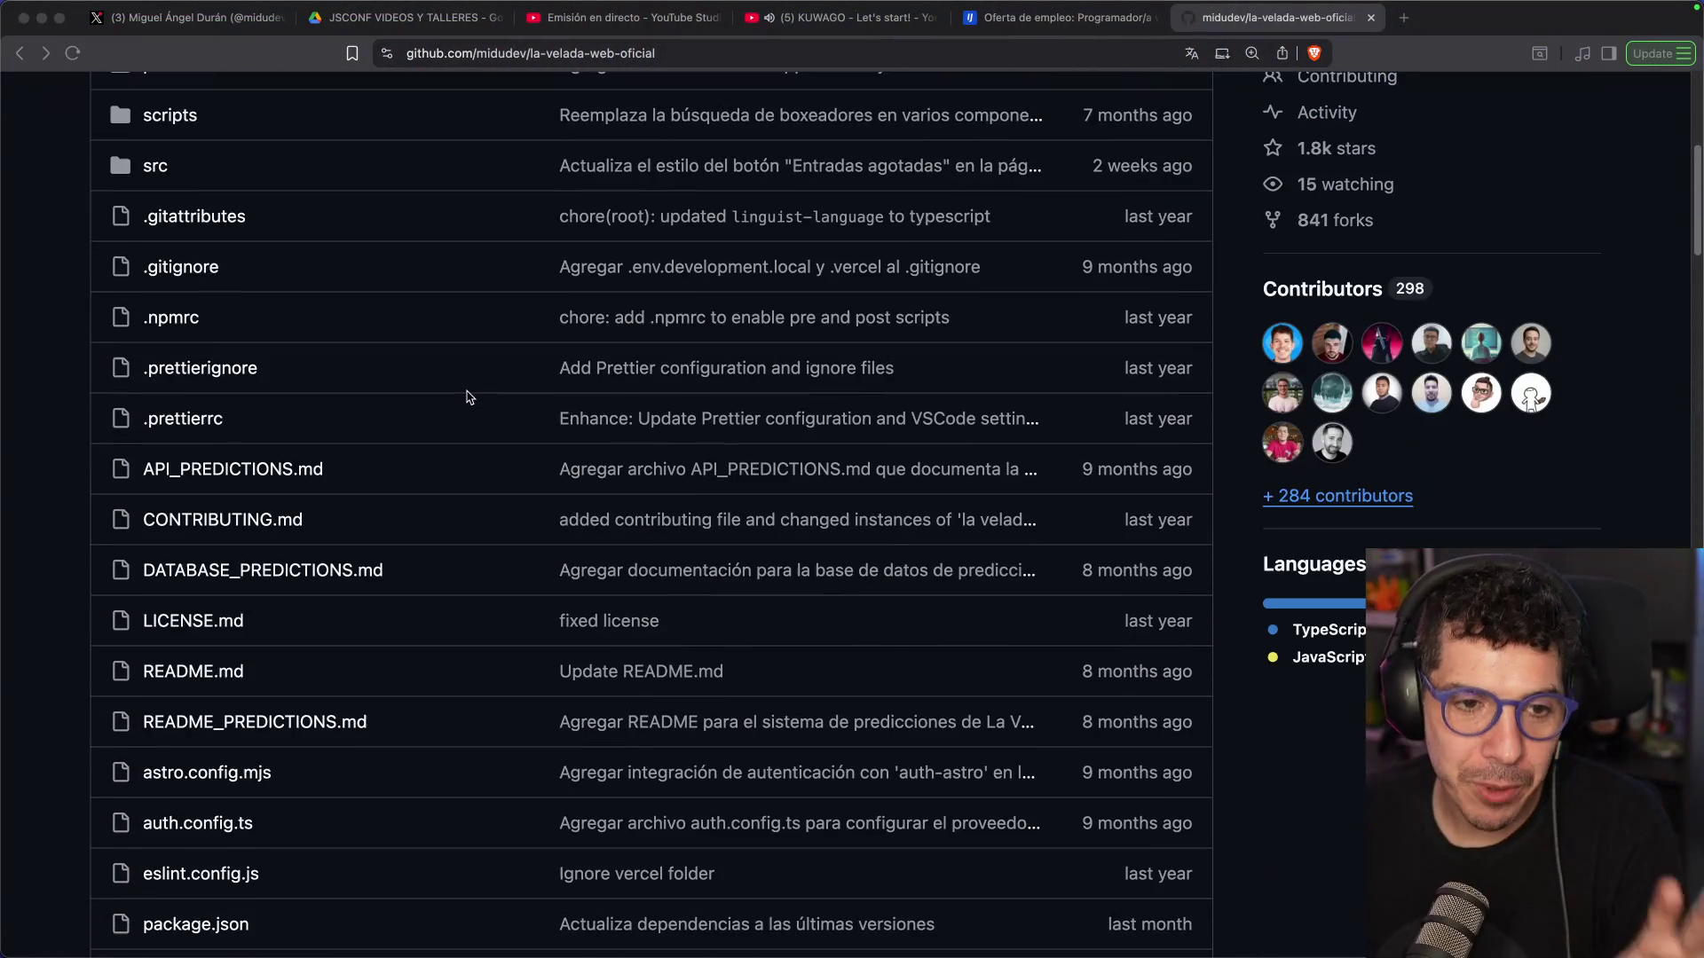
pyautogui.scroll(-3, 492, 371)
pyautogui.scroll(9, 494, 369)
pyautogui.scroll(-10, 497, 369)
pyautogui.scroll(-6, 502, 365)
pyautogui.scroll(7, 502, 365)
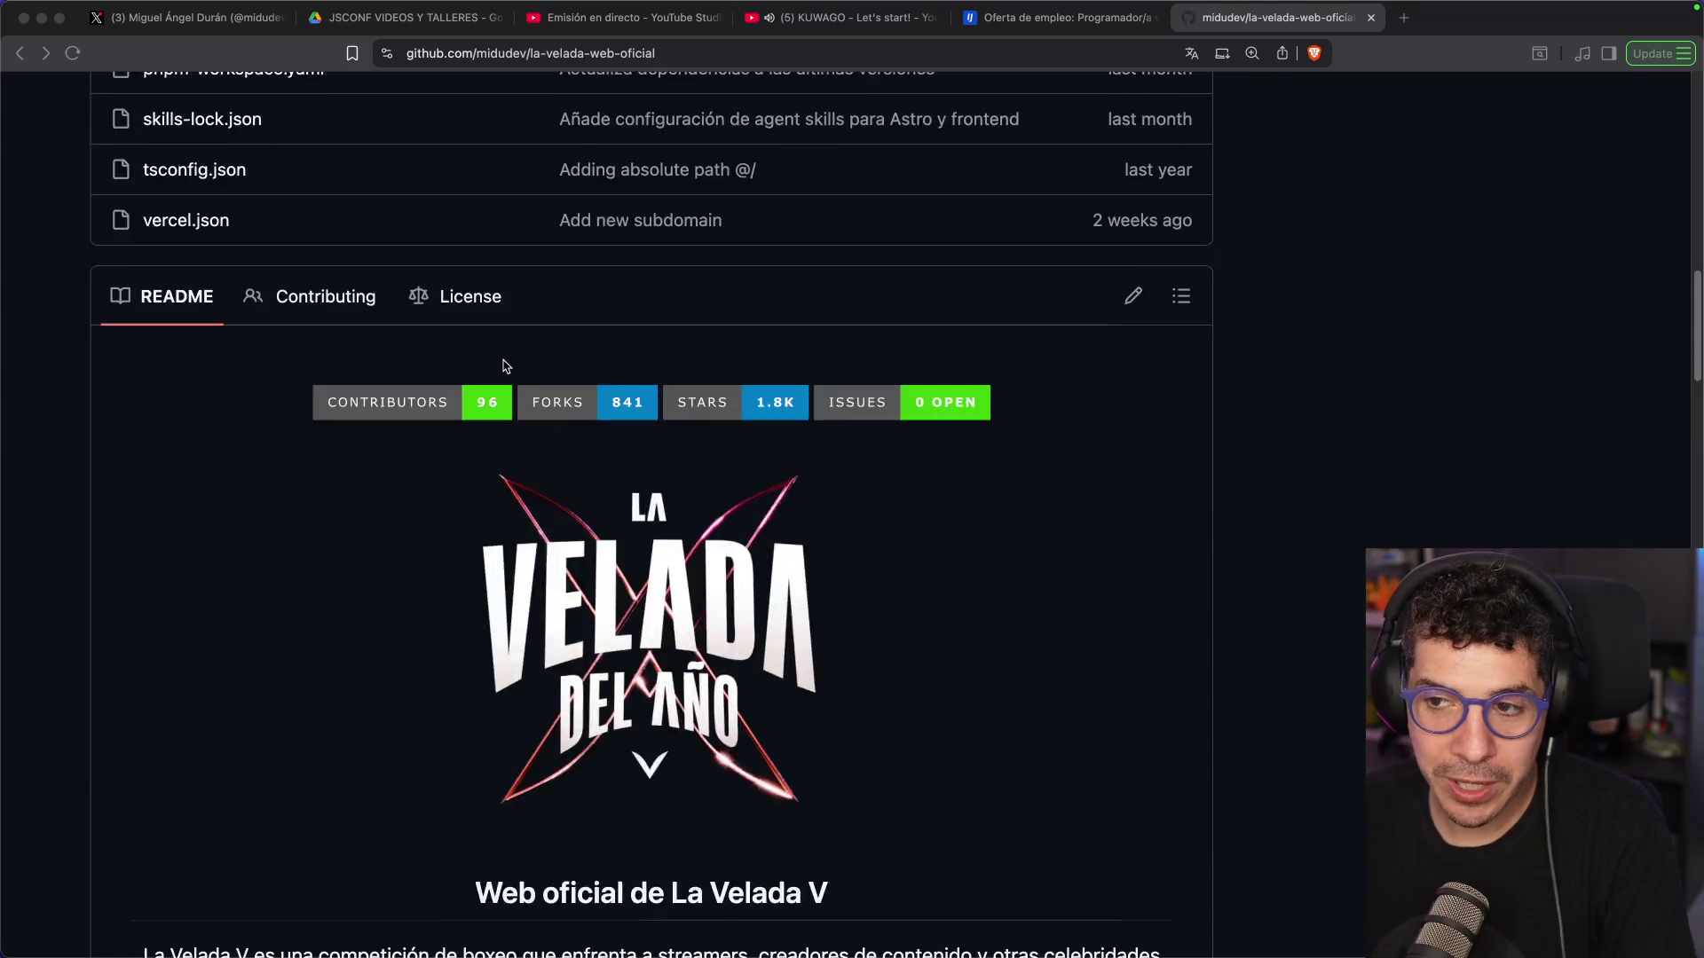
pyautogui.scroll(17, 502, 365)
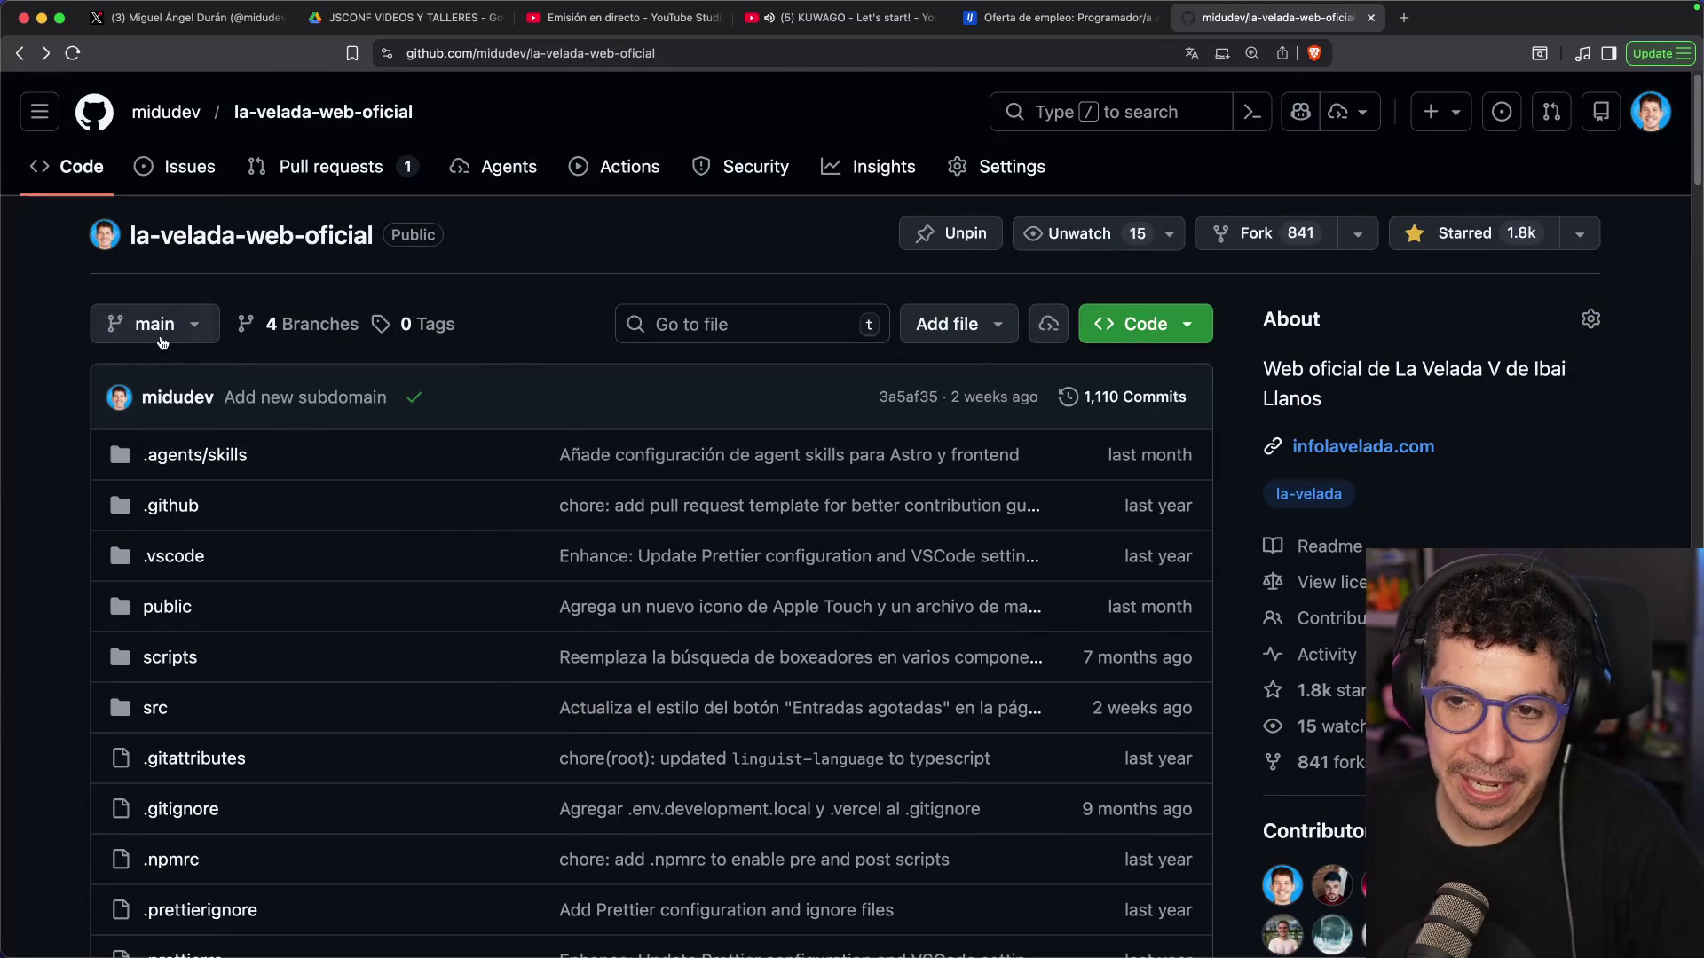
pyautogui.click(202, 332)
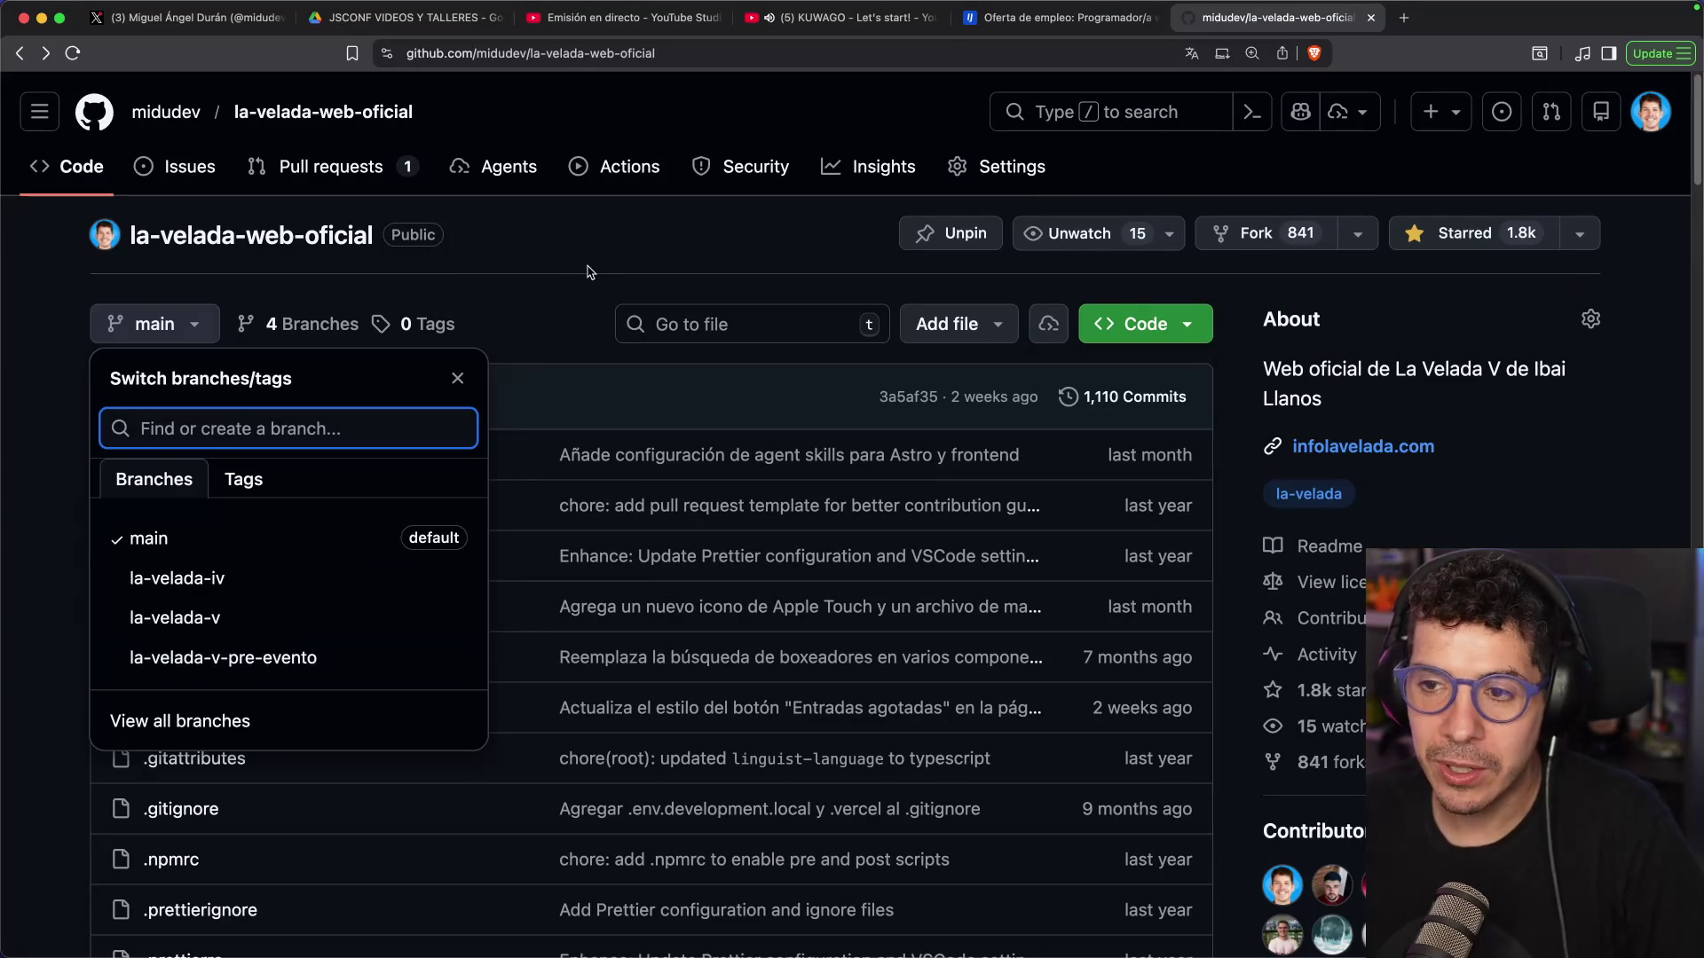
pyautogui.click(590, 272)
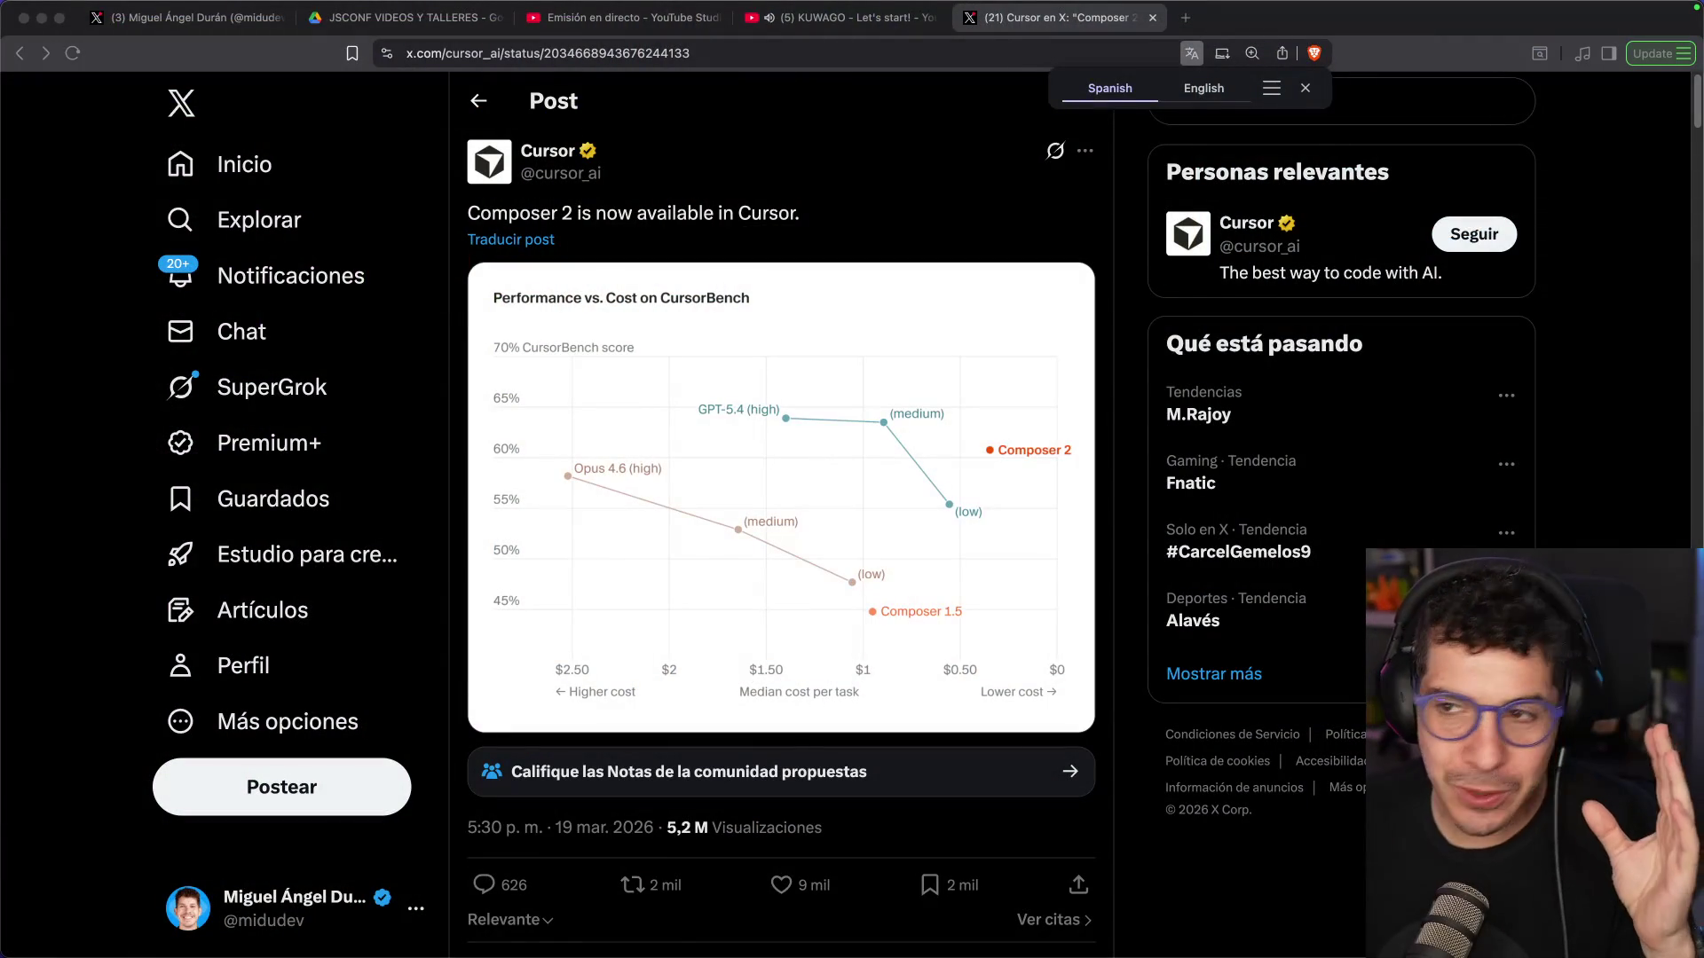
# Dismiss the translation popup and show the Composer 2 post translated into Spanish
pyautogui.click(608, 220)
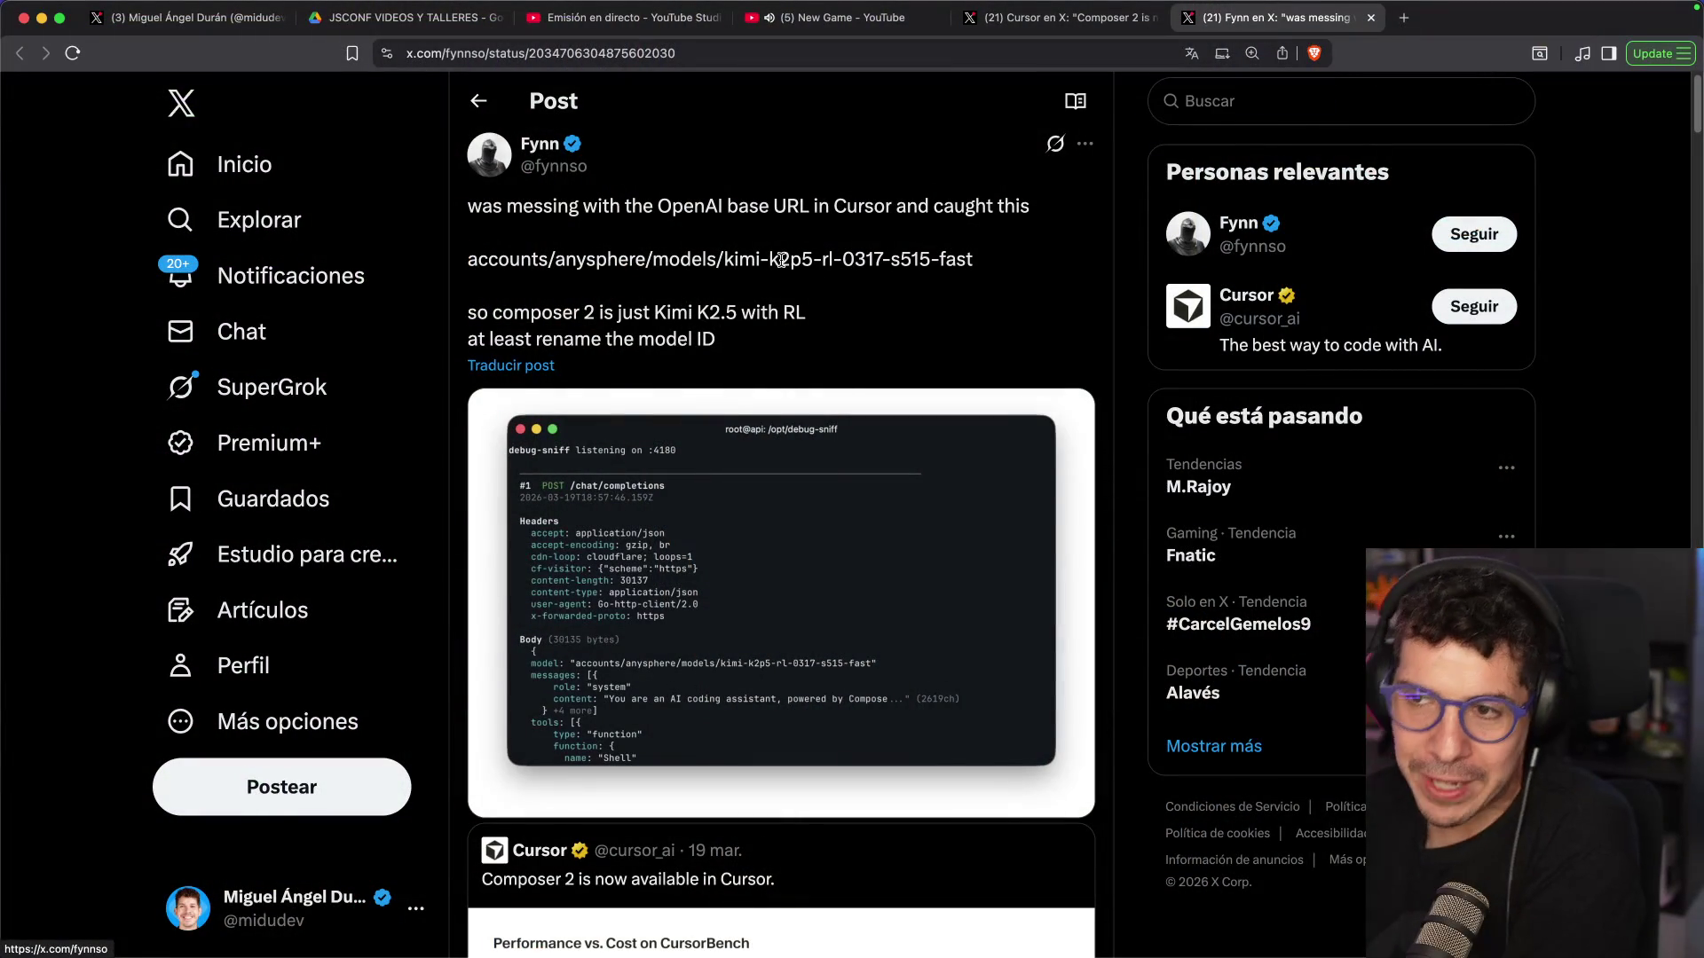
pyautogui.click(537, 367)
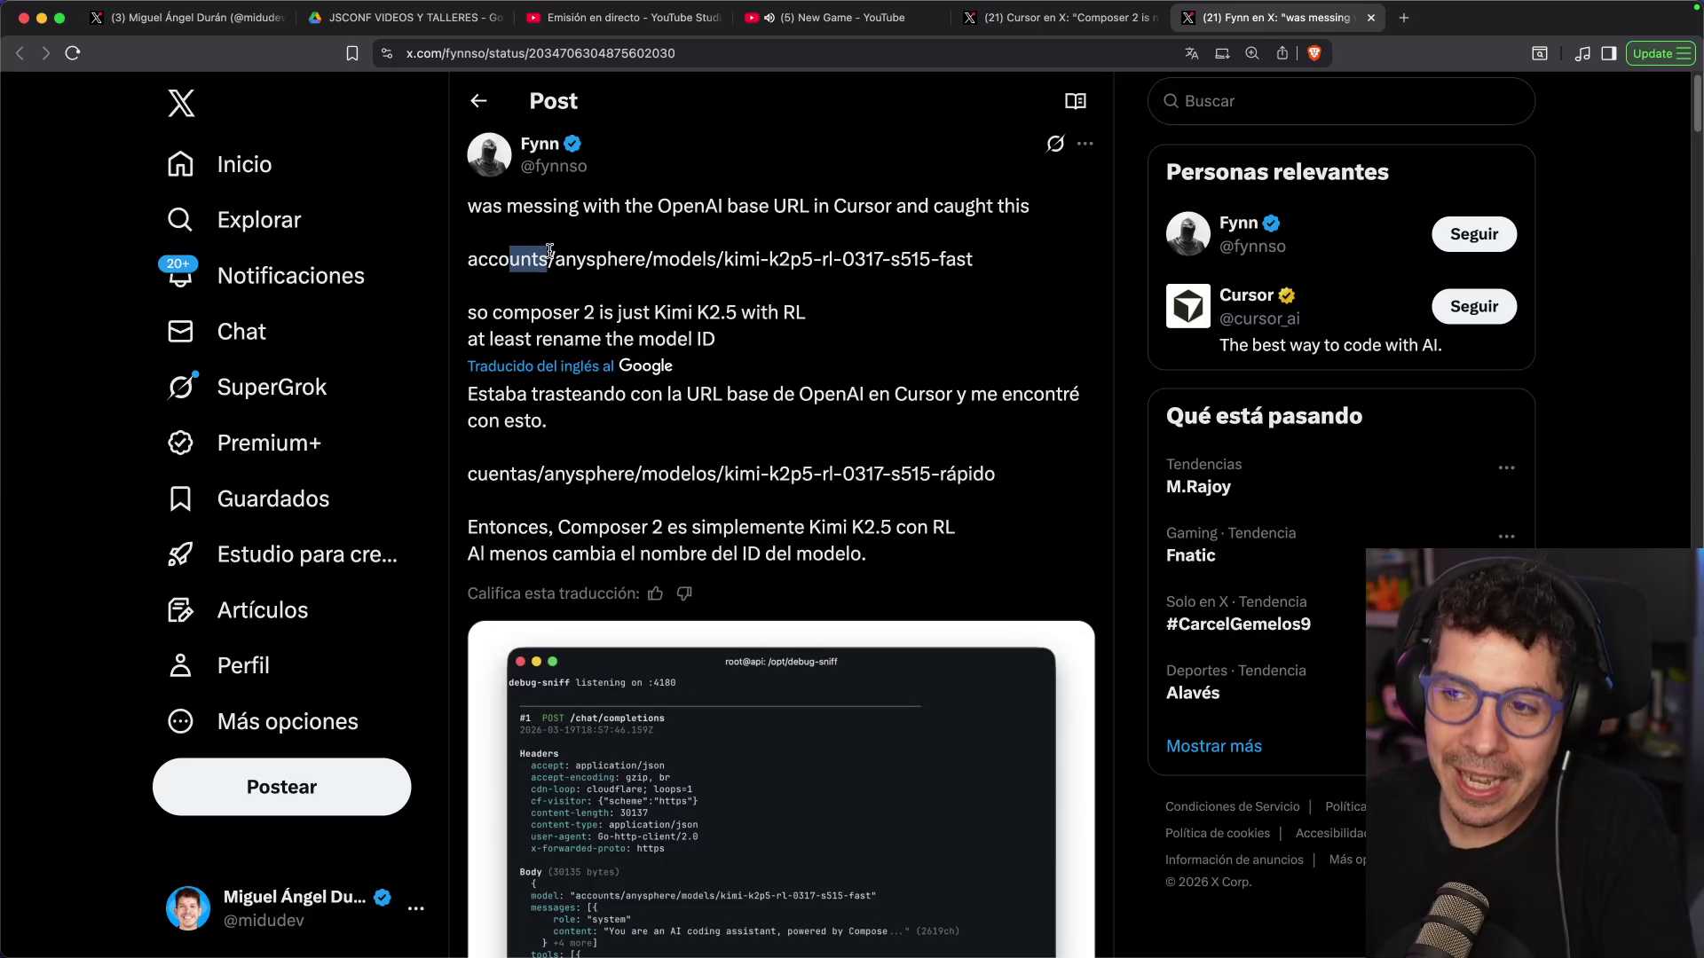
# Highlight the model ID's rl-0317-s515-fast ending and the 'Composer 2' and 'Kimi K2.5' translated phrases
pyautogui.moveTo(624, 258); pyautogui.dragTo(719, 258)
pyautogui.click(728, 260)
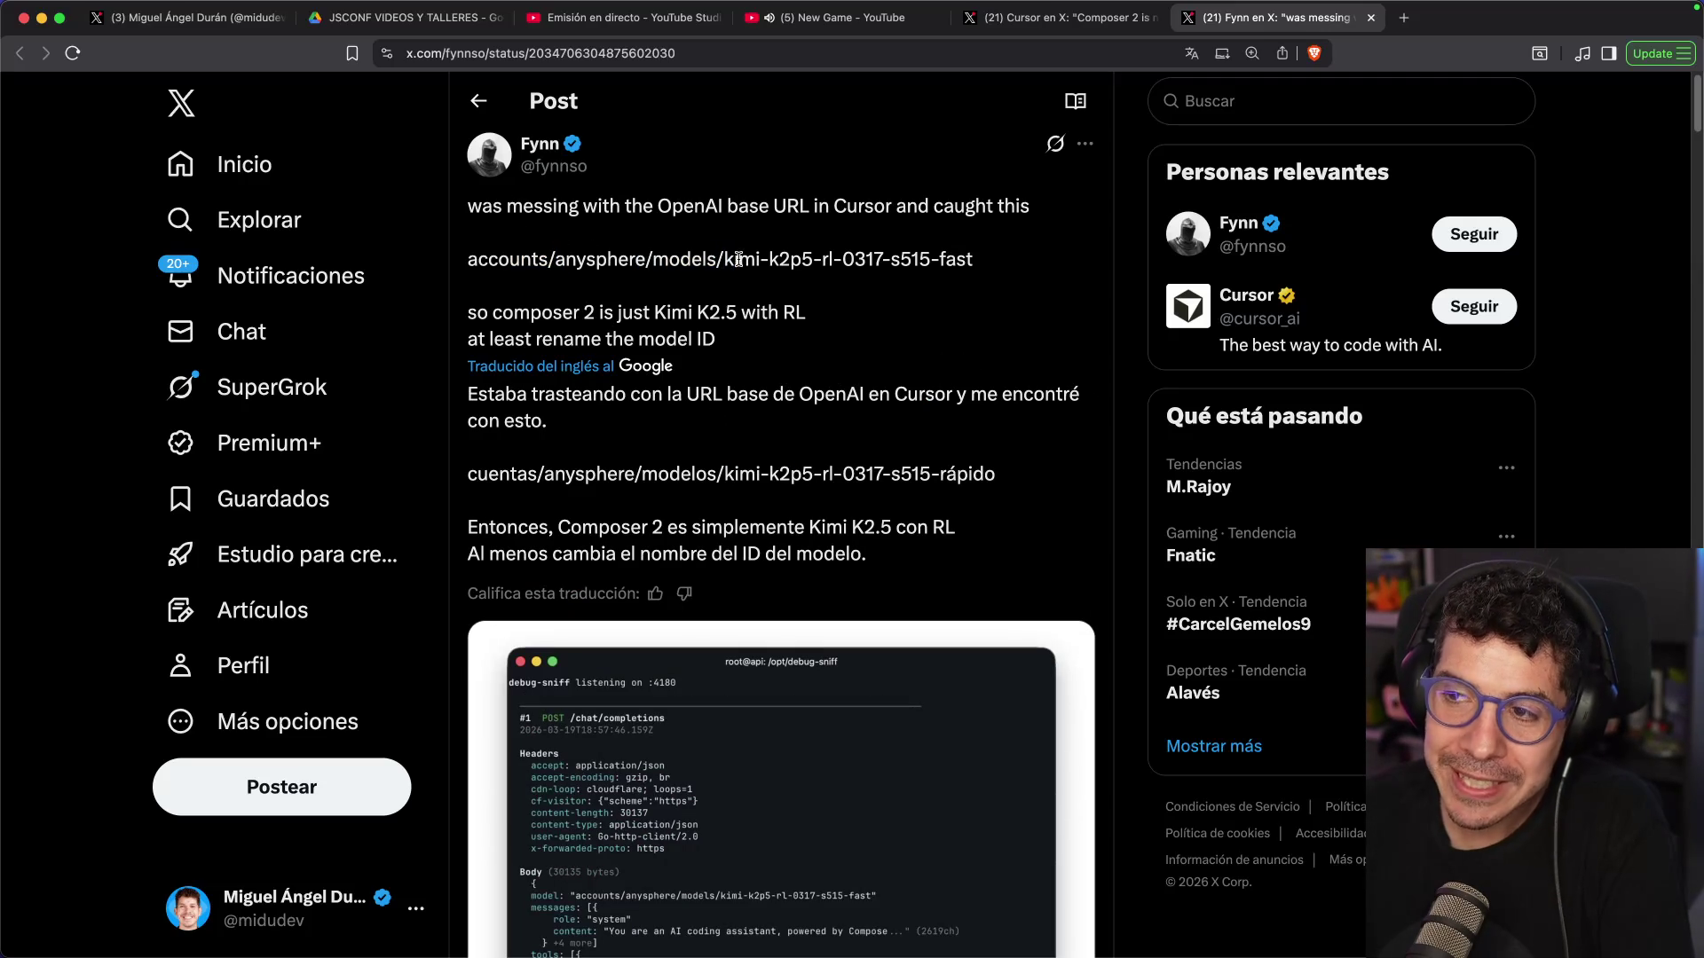
pyautogui.moveTo(828, 257); pyautogui.dragTo(985, 266)
pyautogui.click(652, 344)
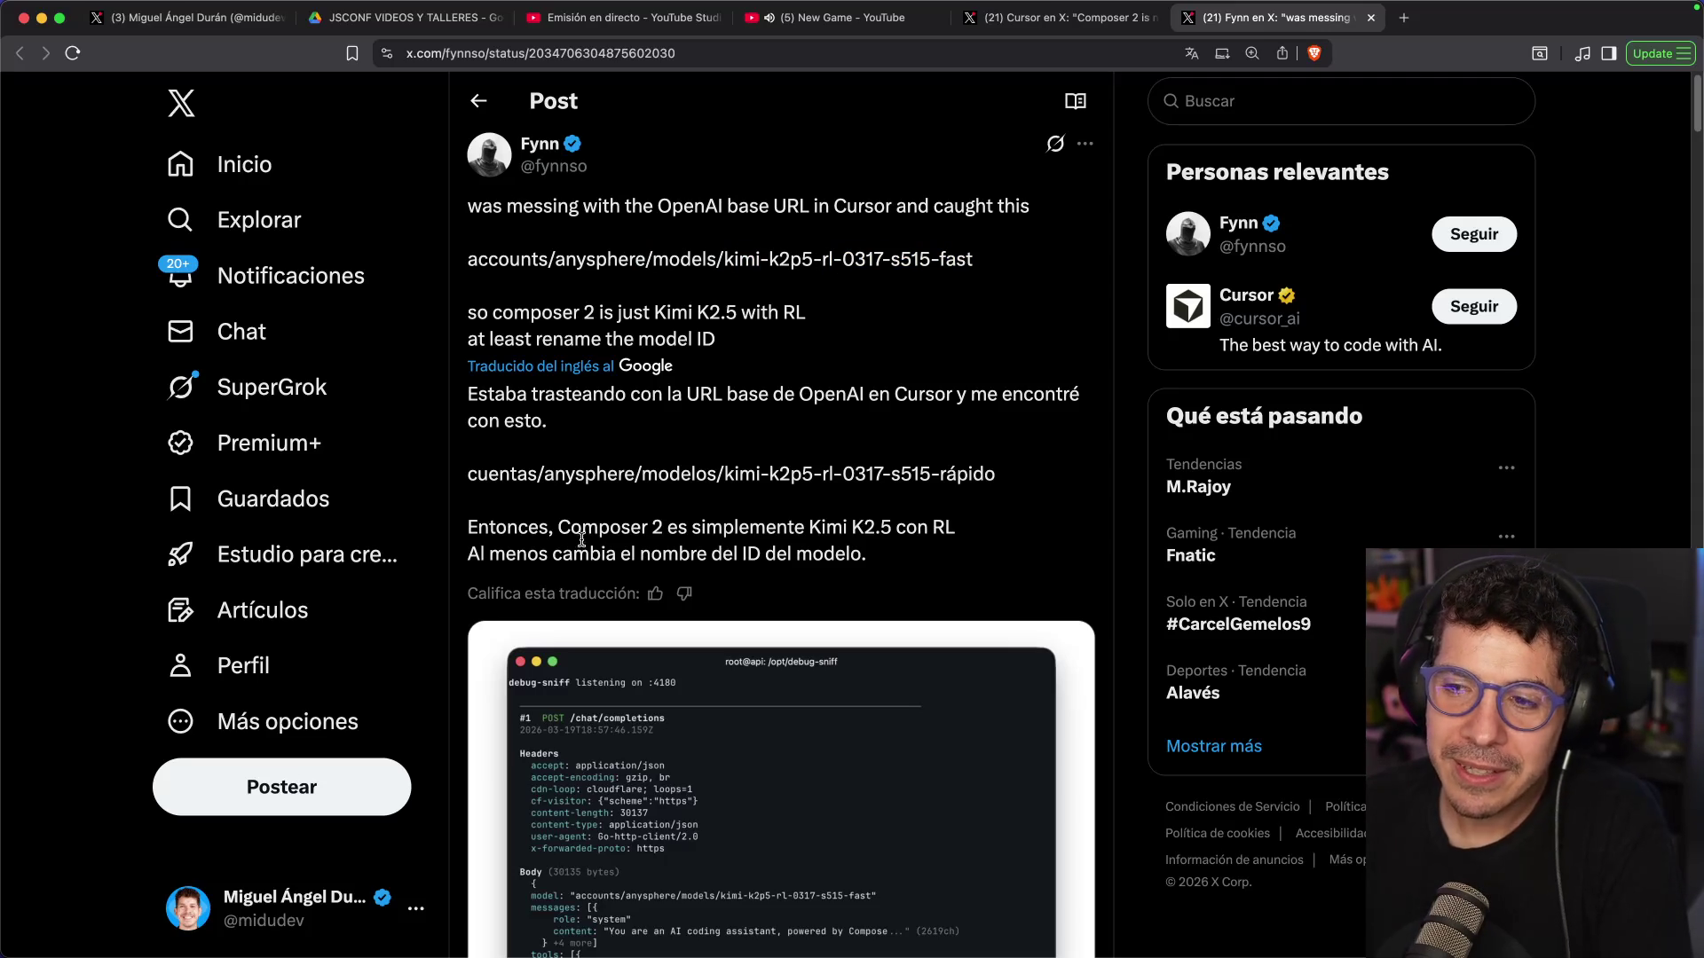
pyautogui.moveTo(598, 533); pyautogui.dragTo(713, 527)
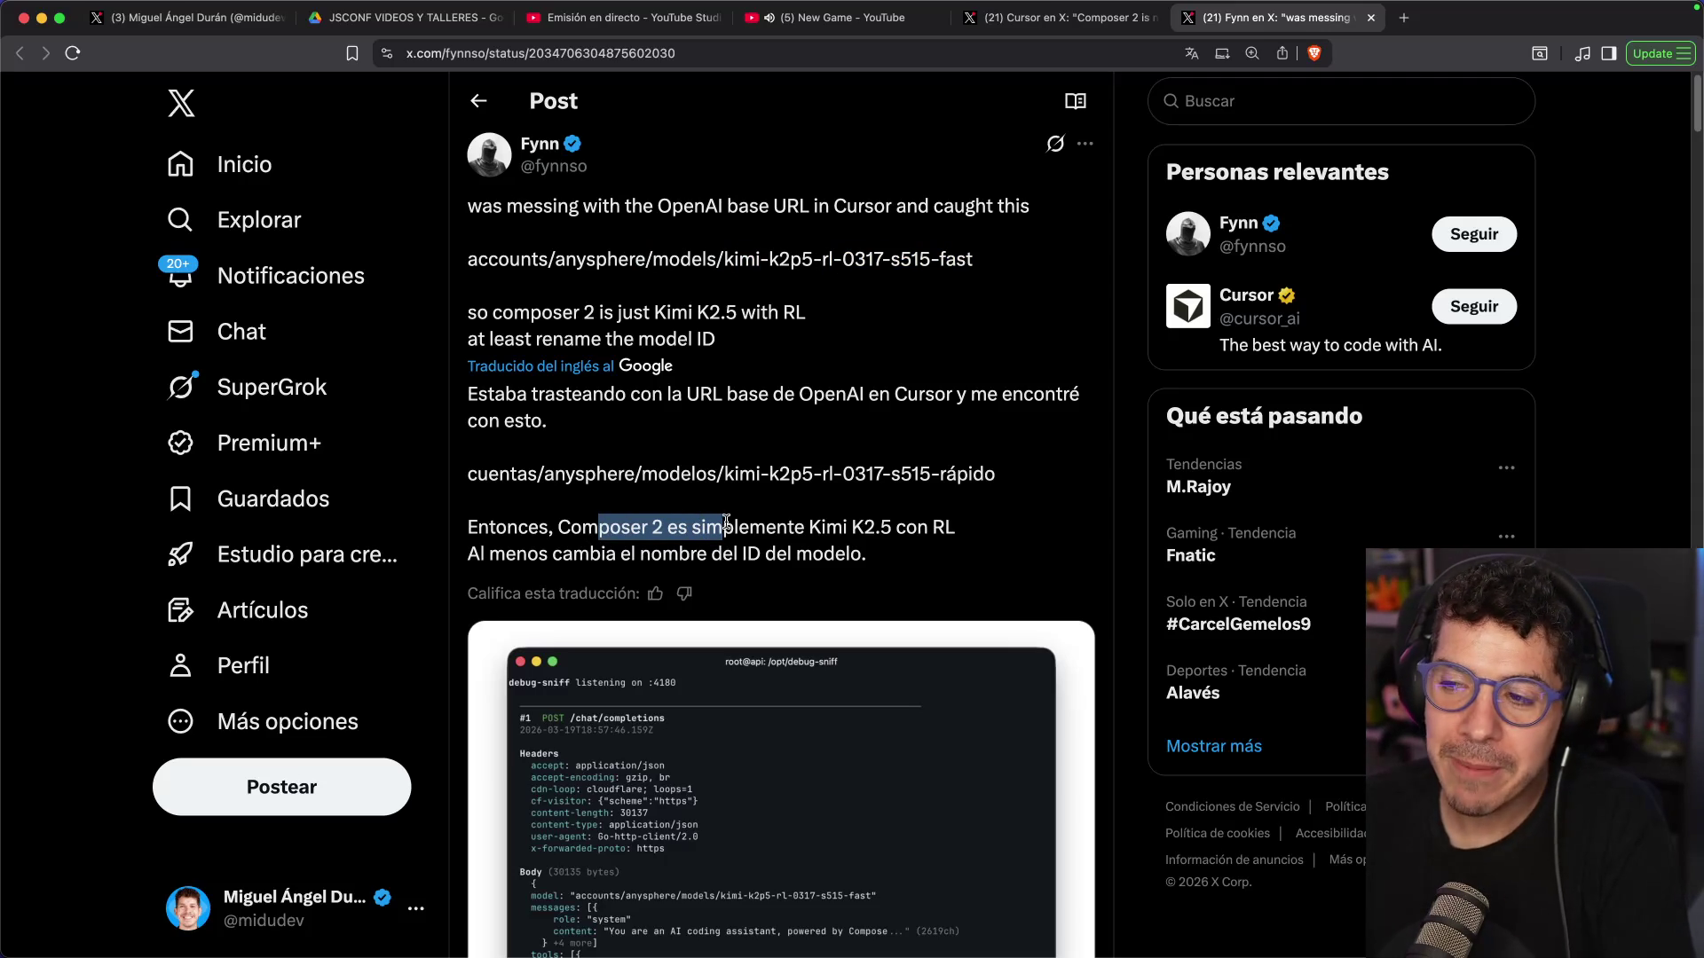
pyautogui.moveTo(890, 526); pyautogui.dragTo(813, 526)
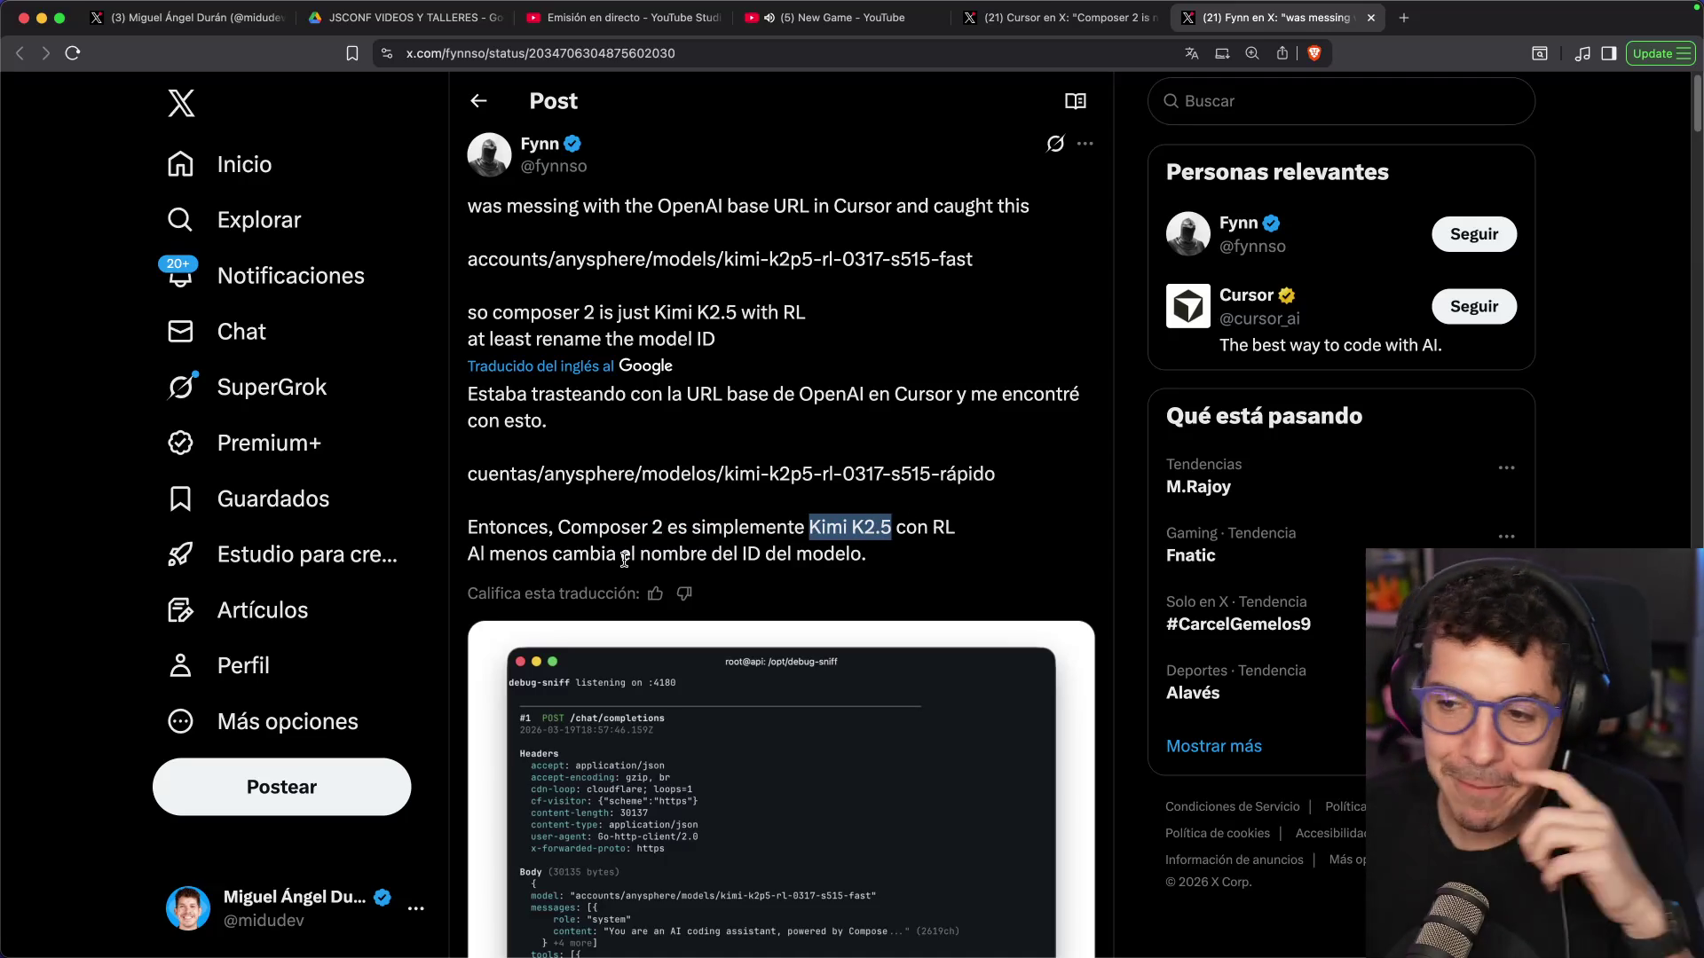
pyautogui.moveTo(552, 555); pyautogui.dragTo(843, 561)
pyautogui.scroll(-3, 846, 572)
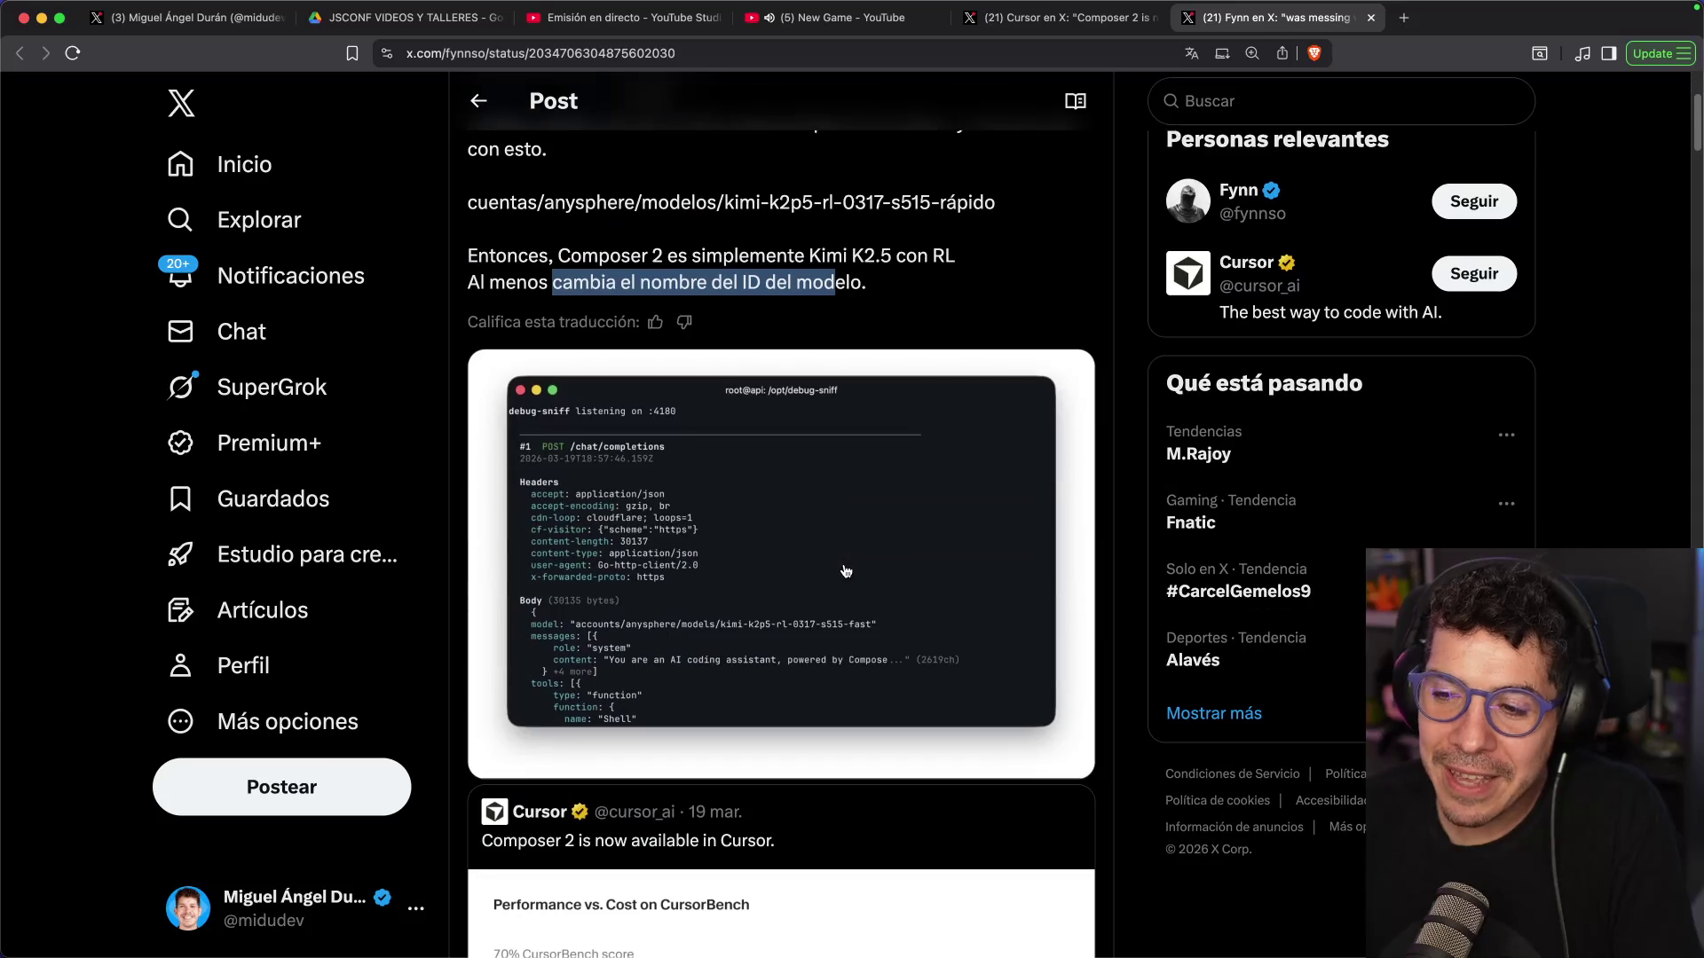
pyautogui.scroll(3, 661, 537)
pyautogui.click(697, 511)
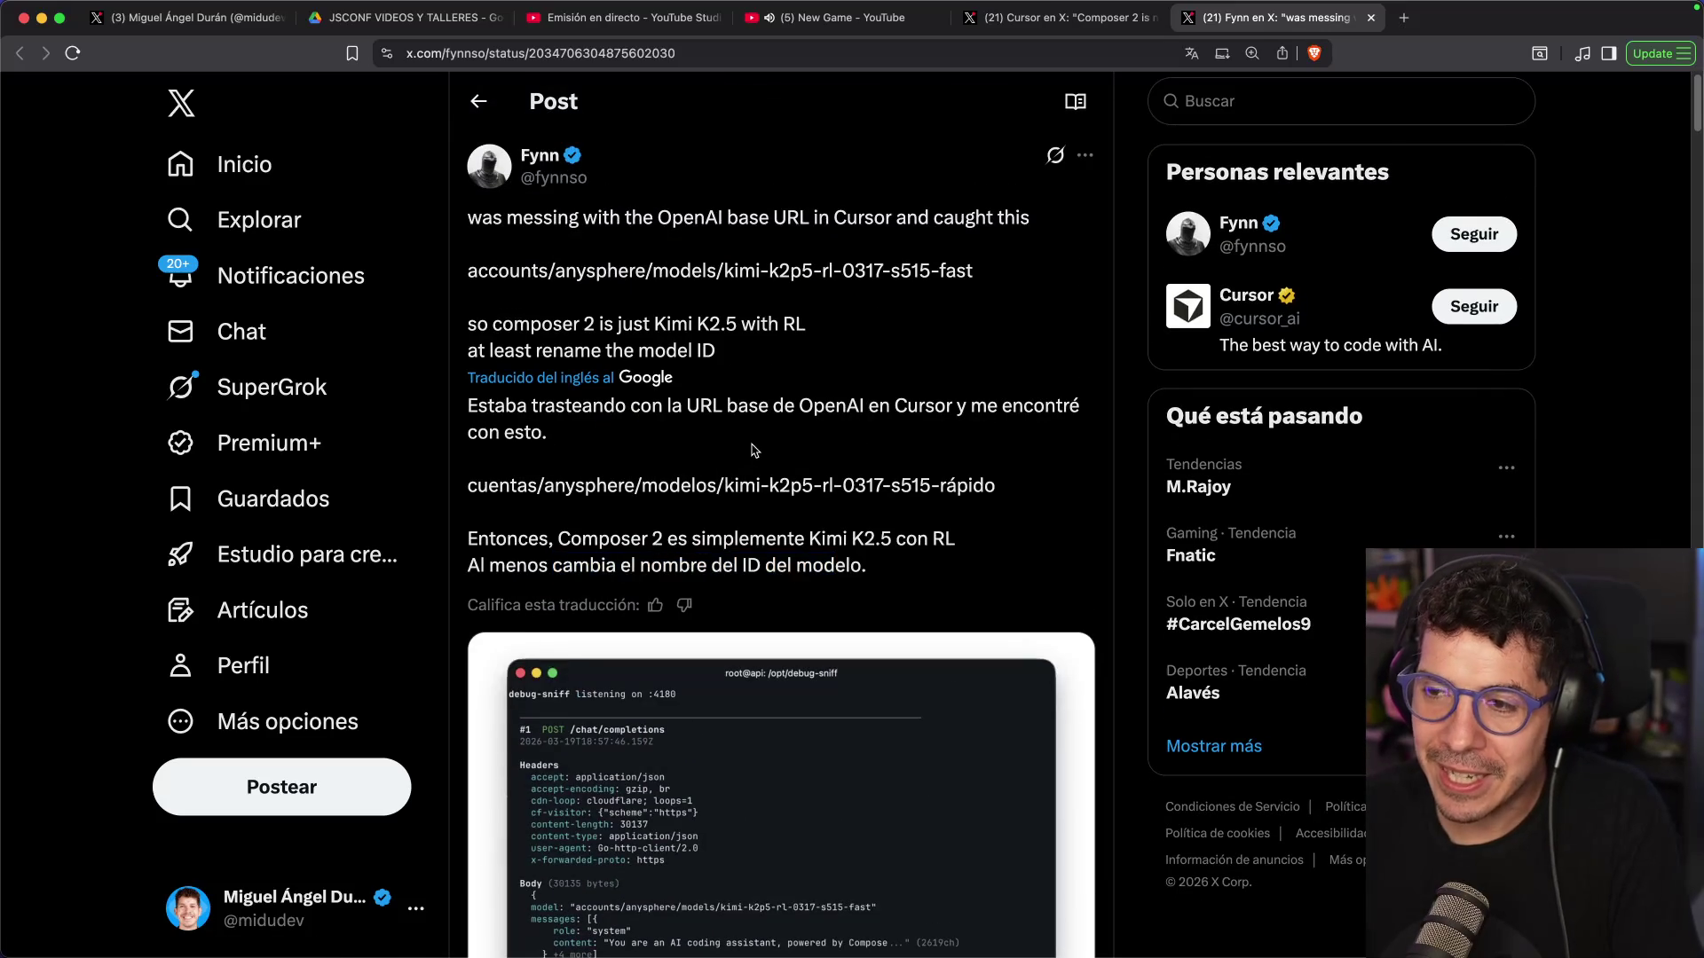
# Google 'Kimi K2.5', open its page in a background tab, and open the MoonshotAI GitHub repository
pyautogui.press('cmd+t')
pyautogui.write('Kimi K2.5')
pyautogui.press('Return')
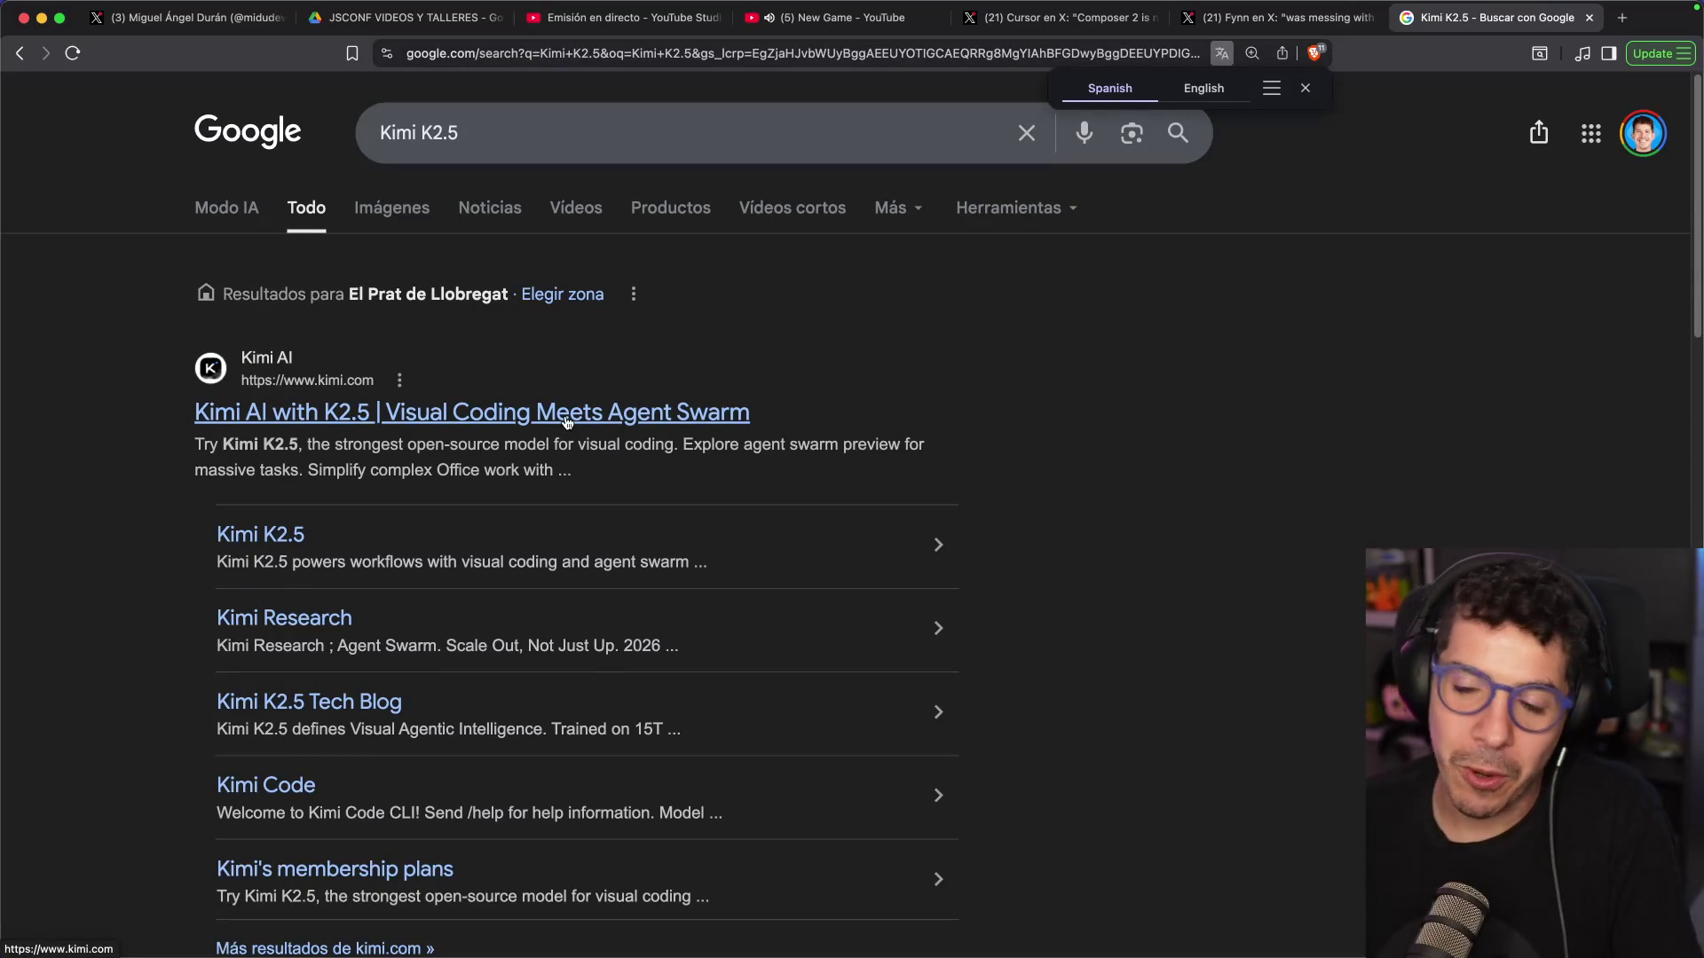
pyautogui.keyDown('super'); pyautogui.click(311, 538); pyautogui.keyUp('super')
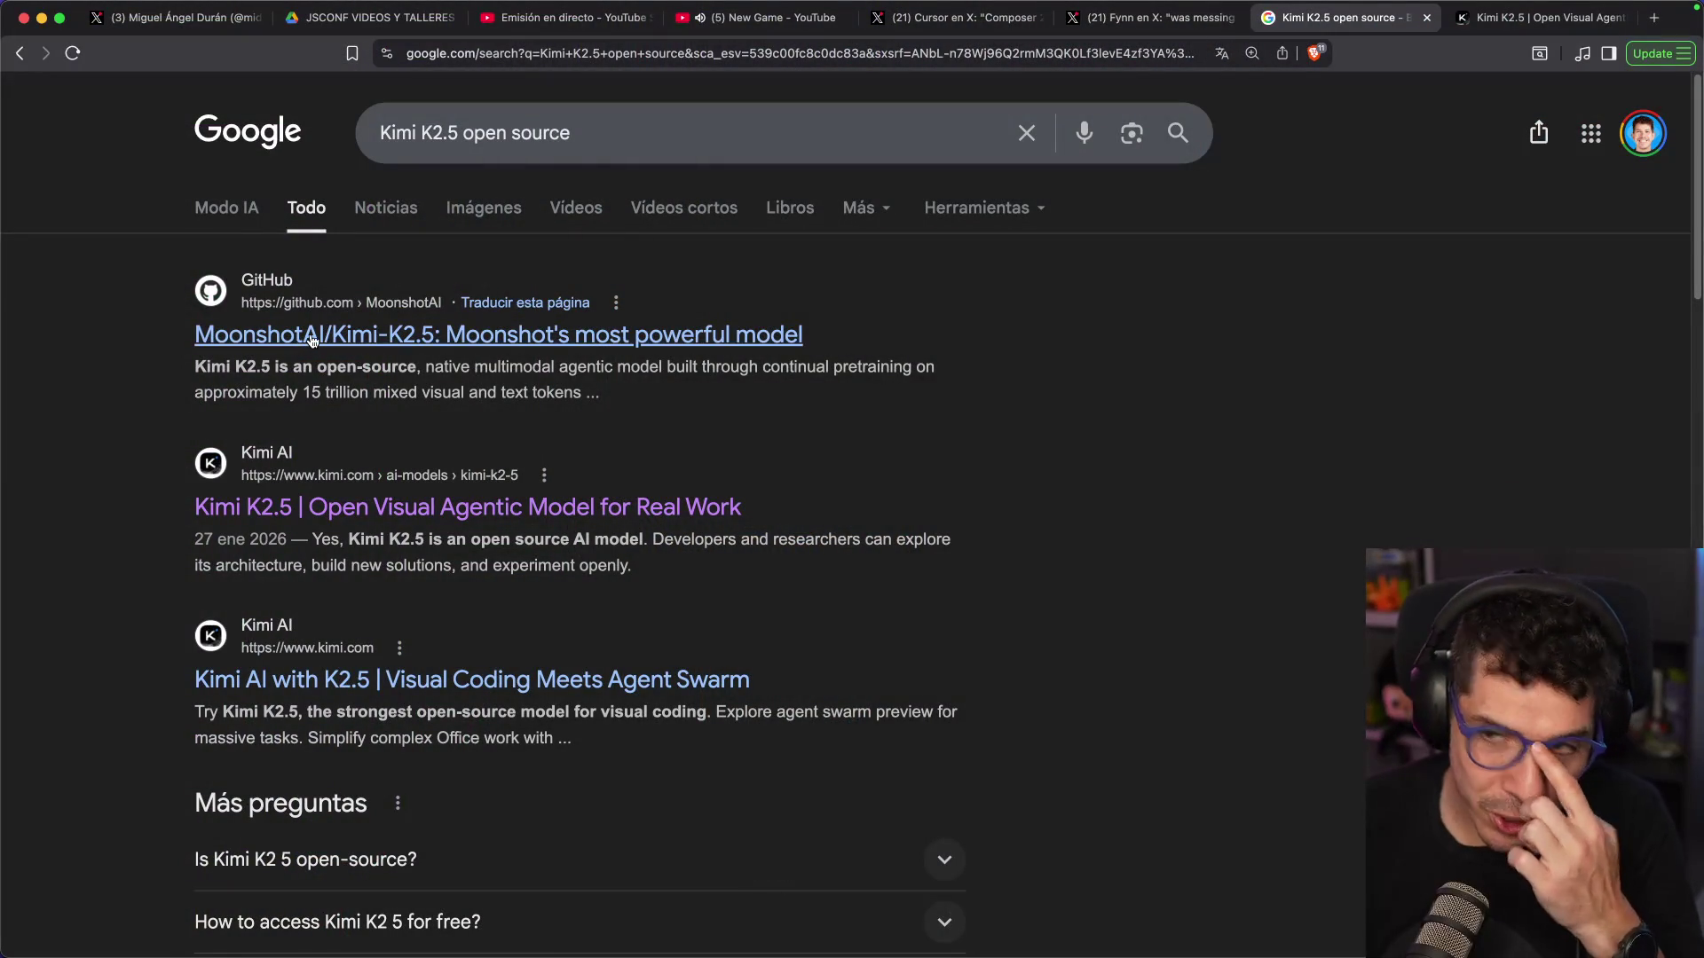
pyautogui.click(311, 341)
pyautogui.scroll(-10, 483, 473)
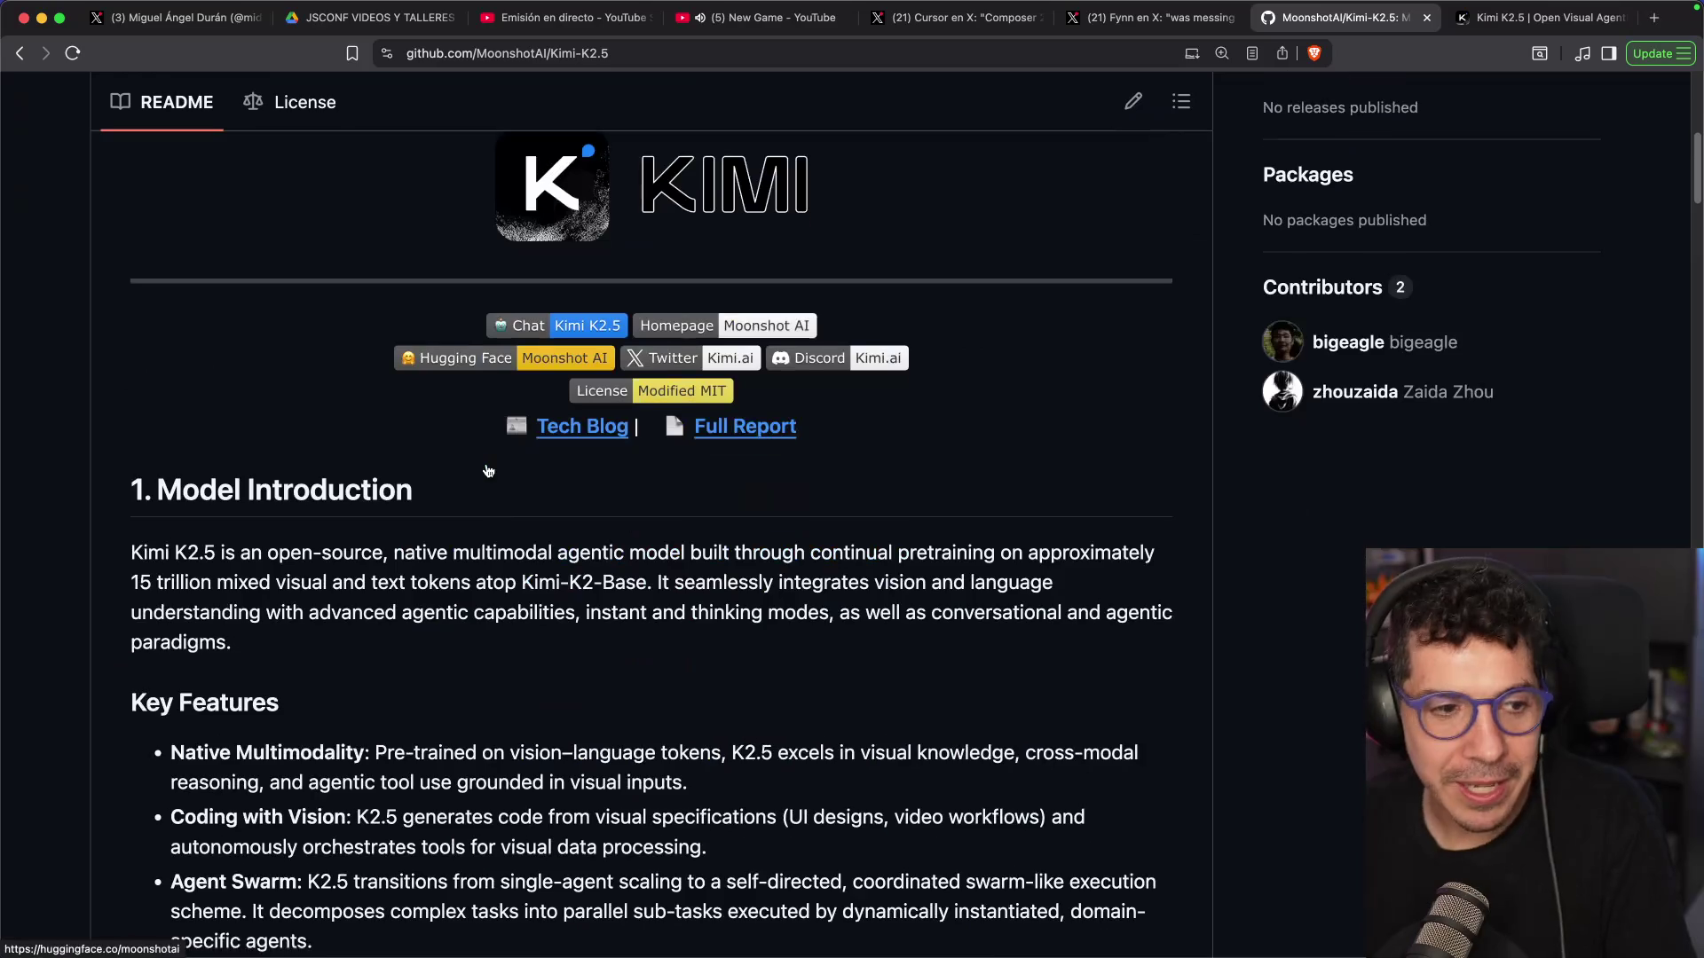
# Scroll the Kimi K2.5 README to review its evaluation results table
pyautogui.scroll(-20, 487, 471)
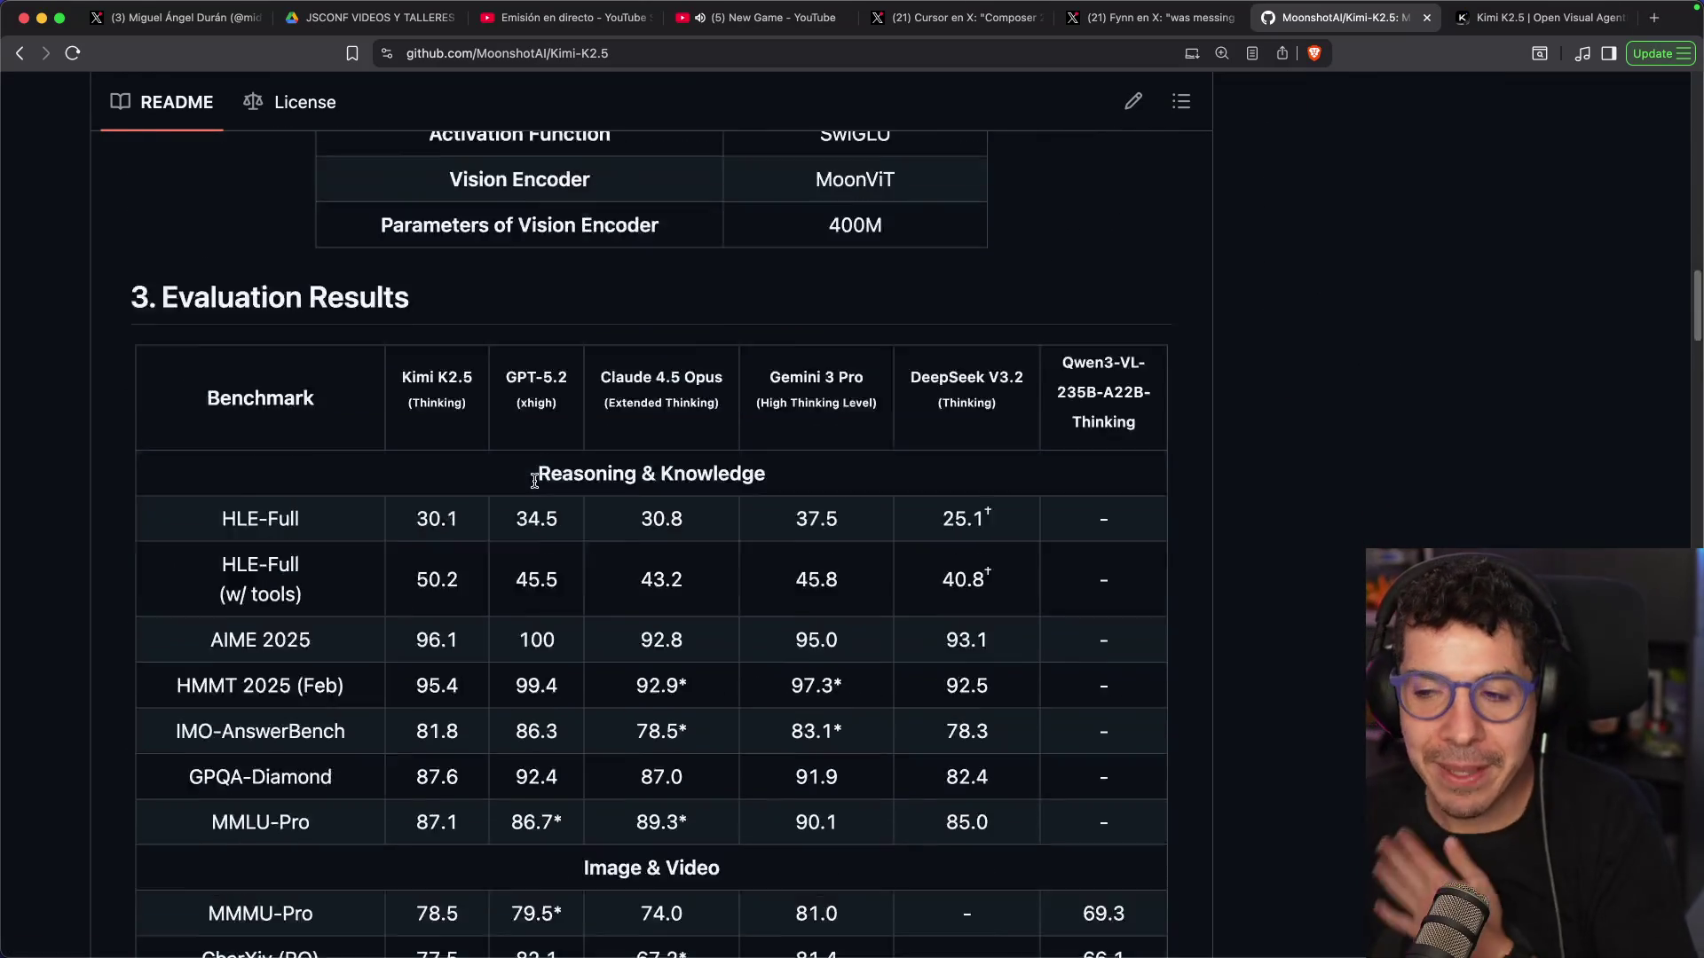
pyautogui.scroll(-15, 391, 501)
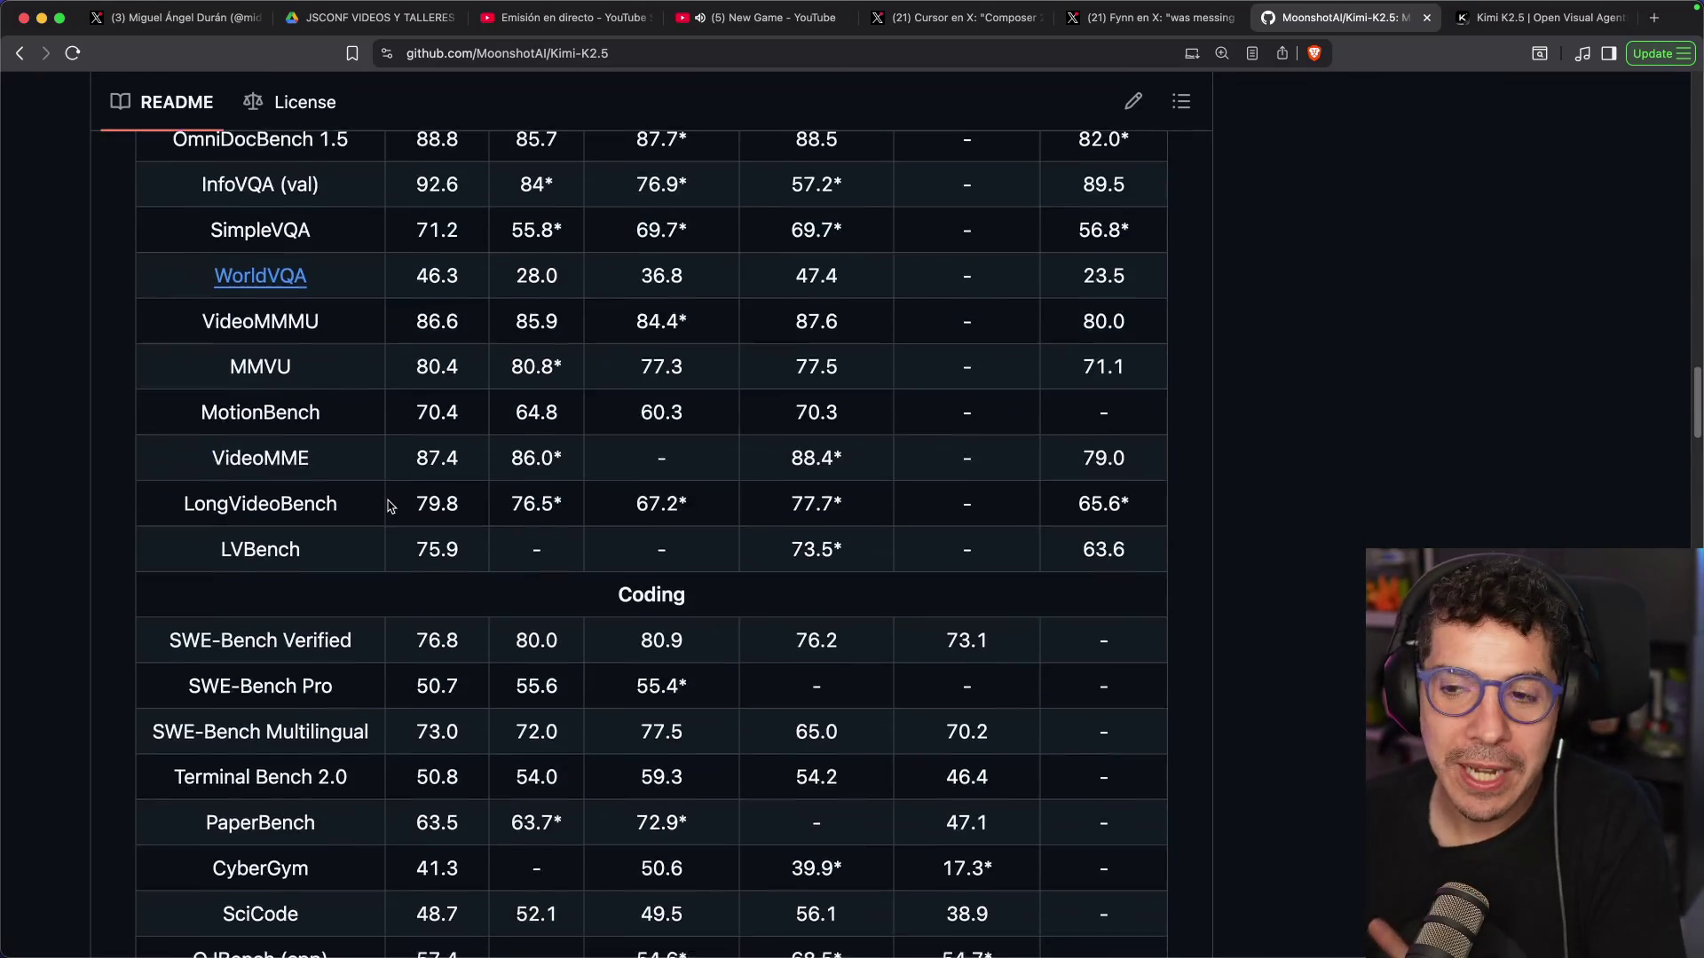
pyautogui.scroll(15, 397, 493)
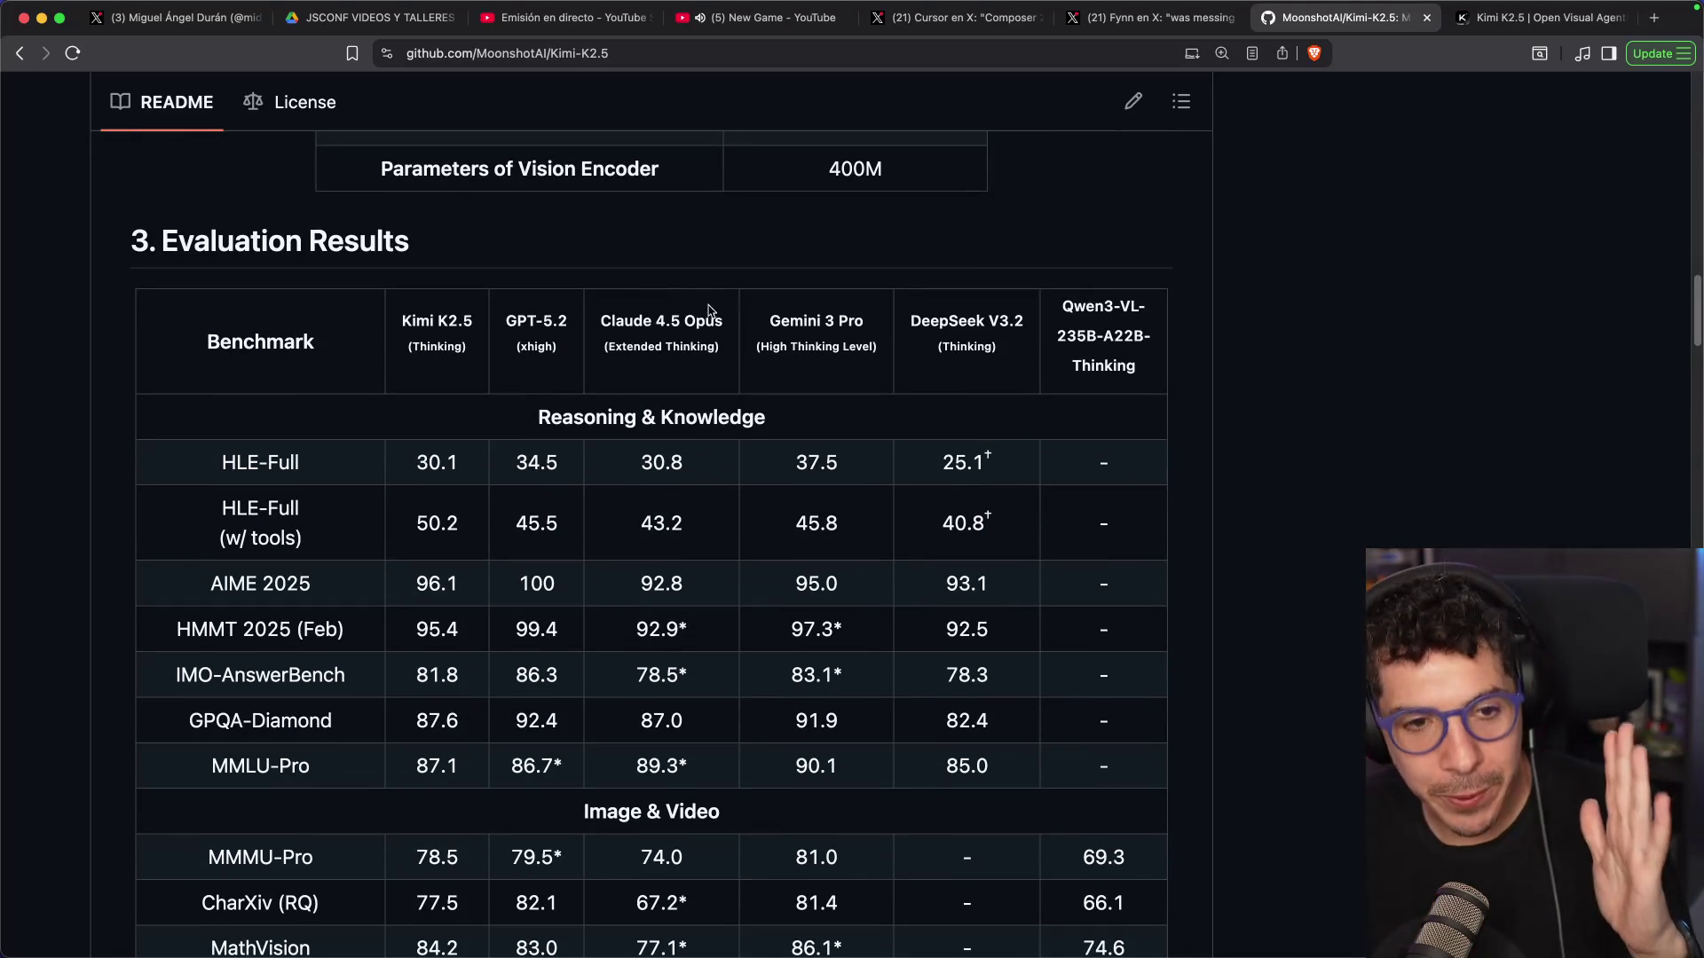
# Close the GitHub and Kimi K2.5 tabs to return to the Composer 2 post on X
pyautogui.press('super+w')
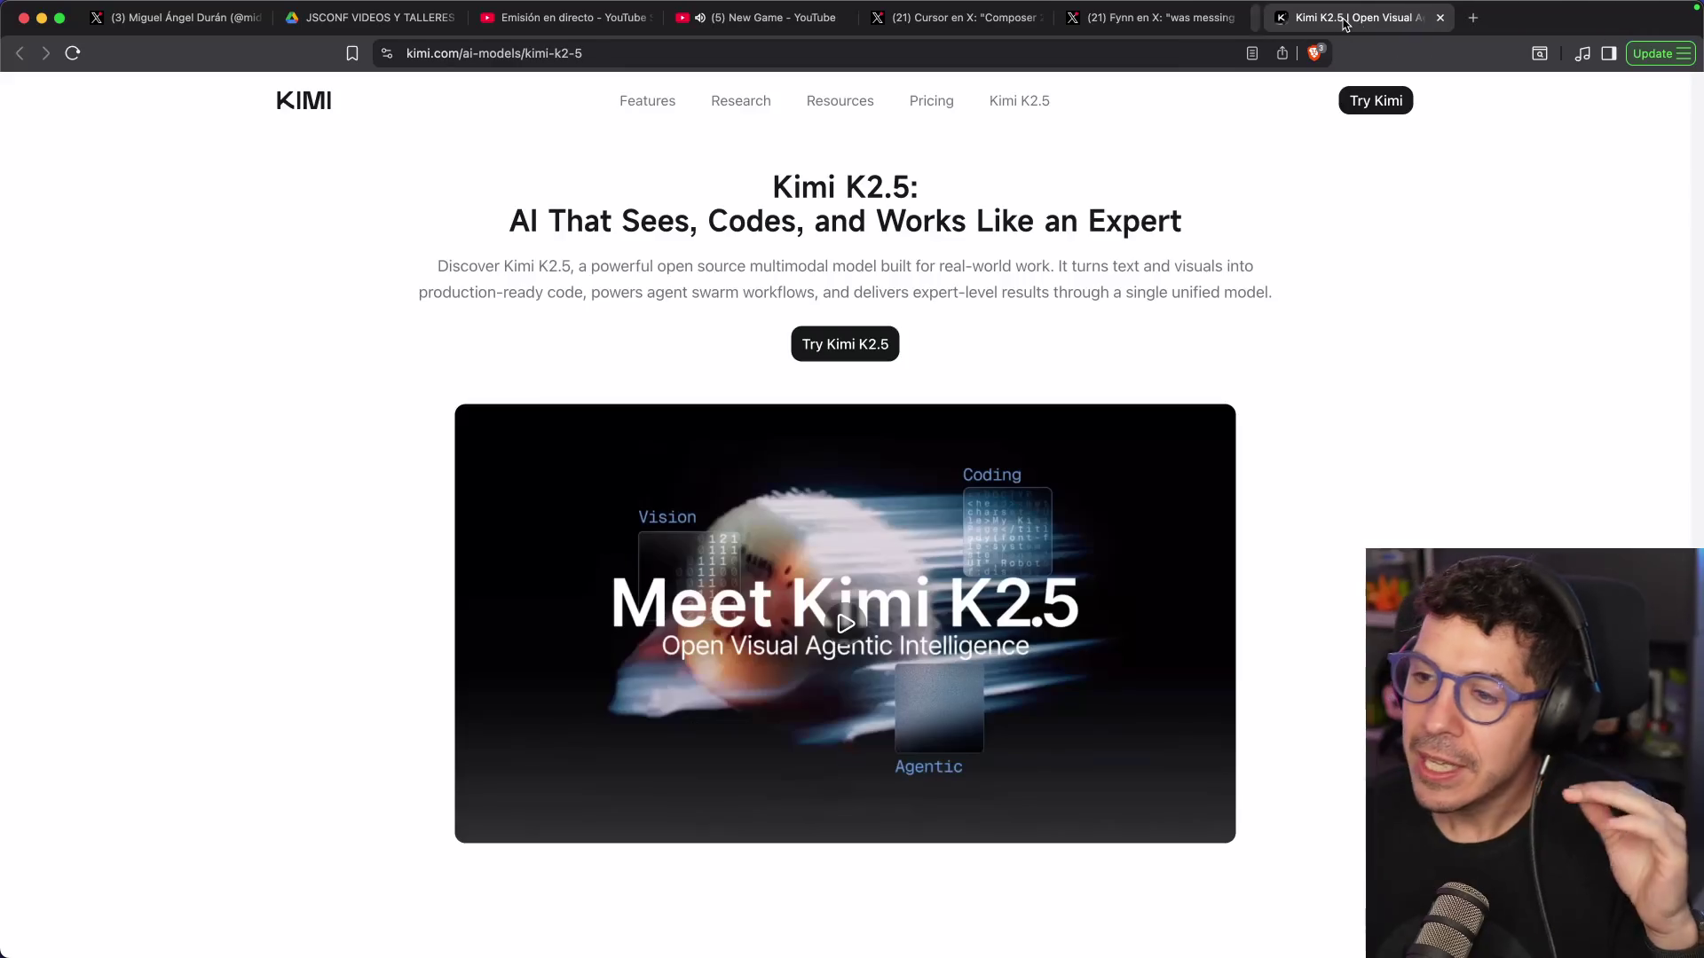
pyautogui.scroll(-3, 582, 304)
pyautogui.scroll(-5, 582, 305)
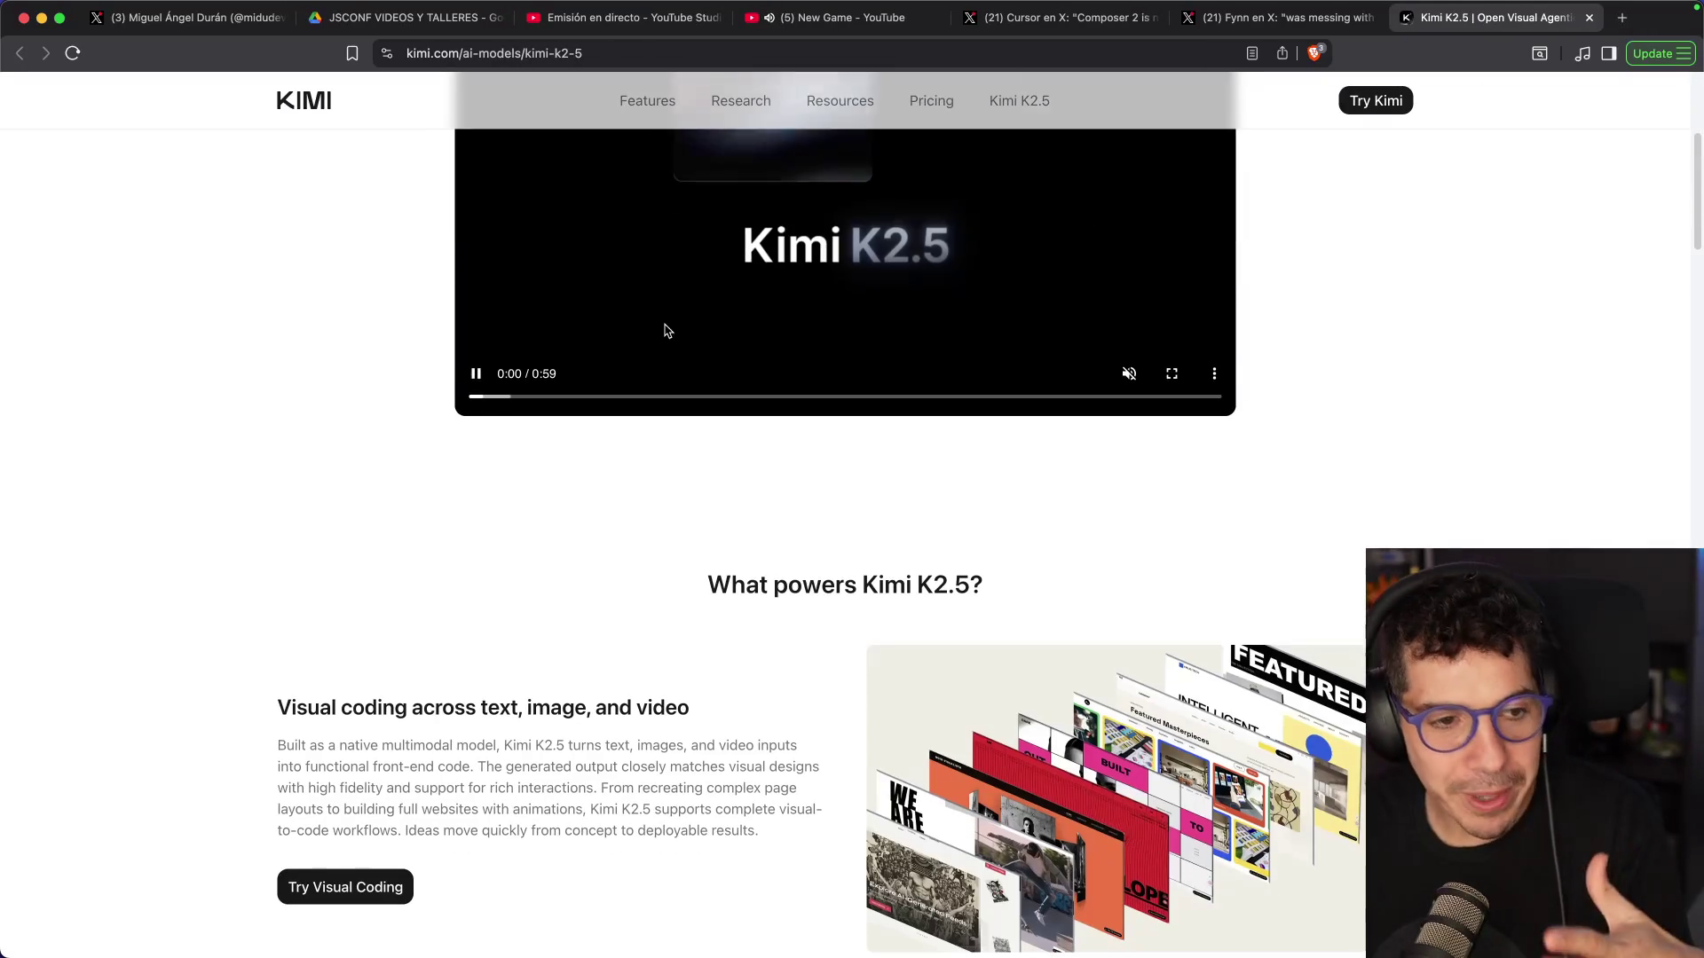
pyautogui.press('super+w')
pyautogui.scroll(-10, 798, 310)
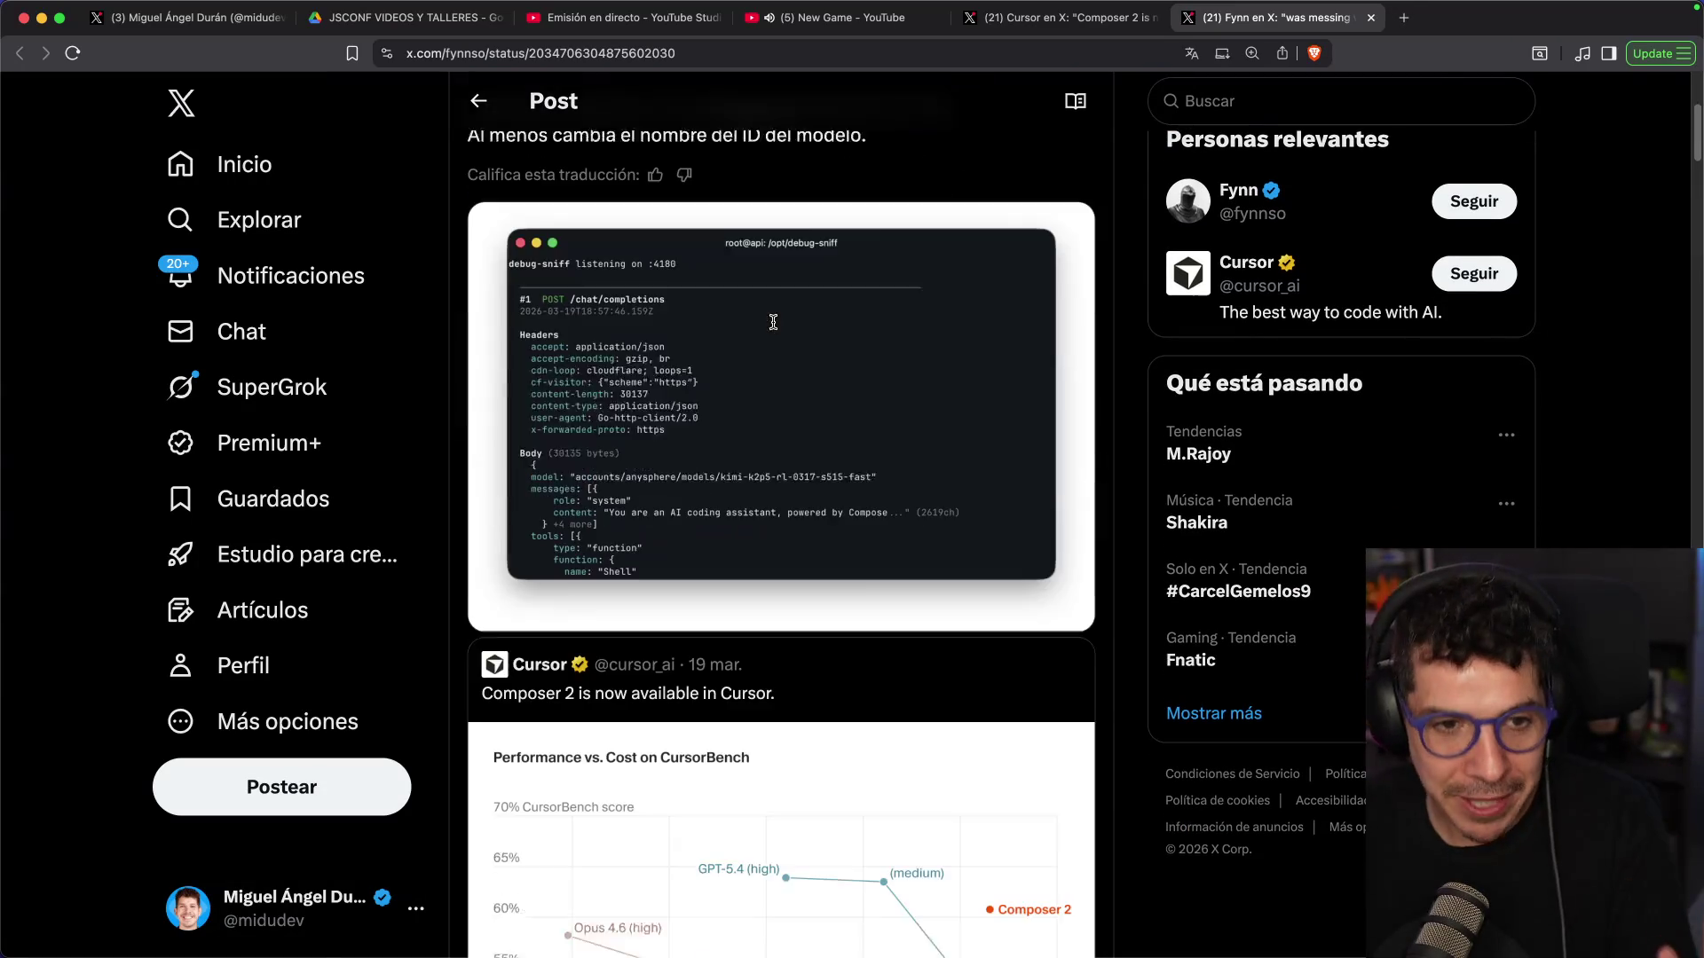
# Scroll through the replies and open the one questioning the model licence
pyautogui.scroll(-9, 786, 328)
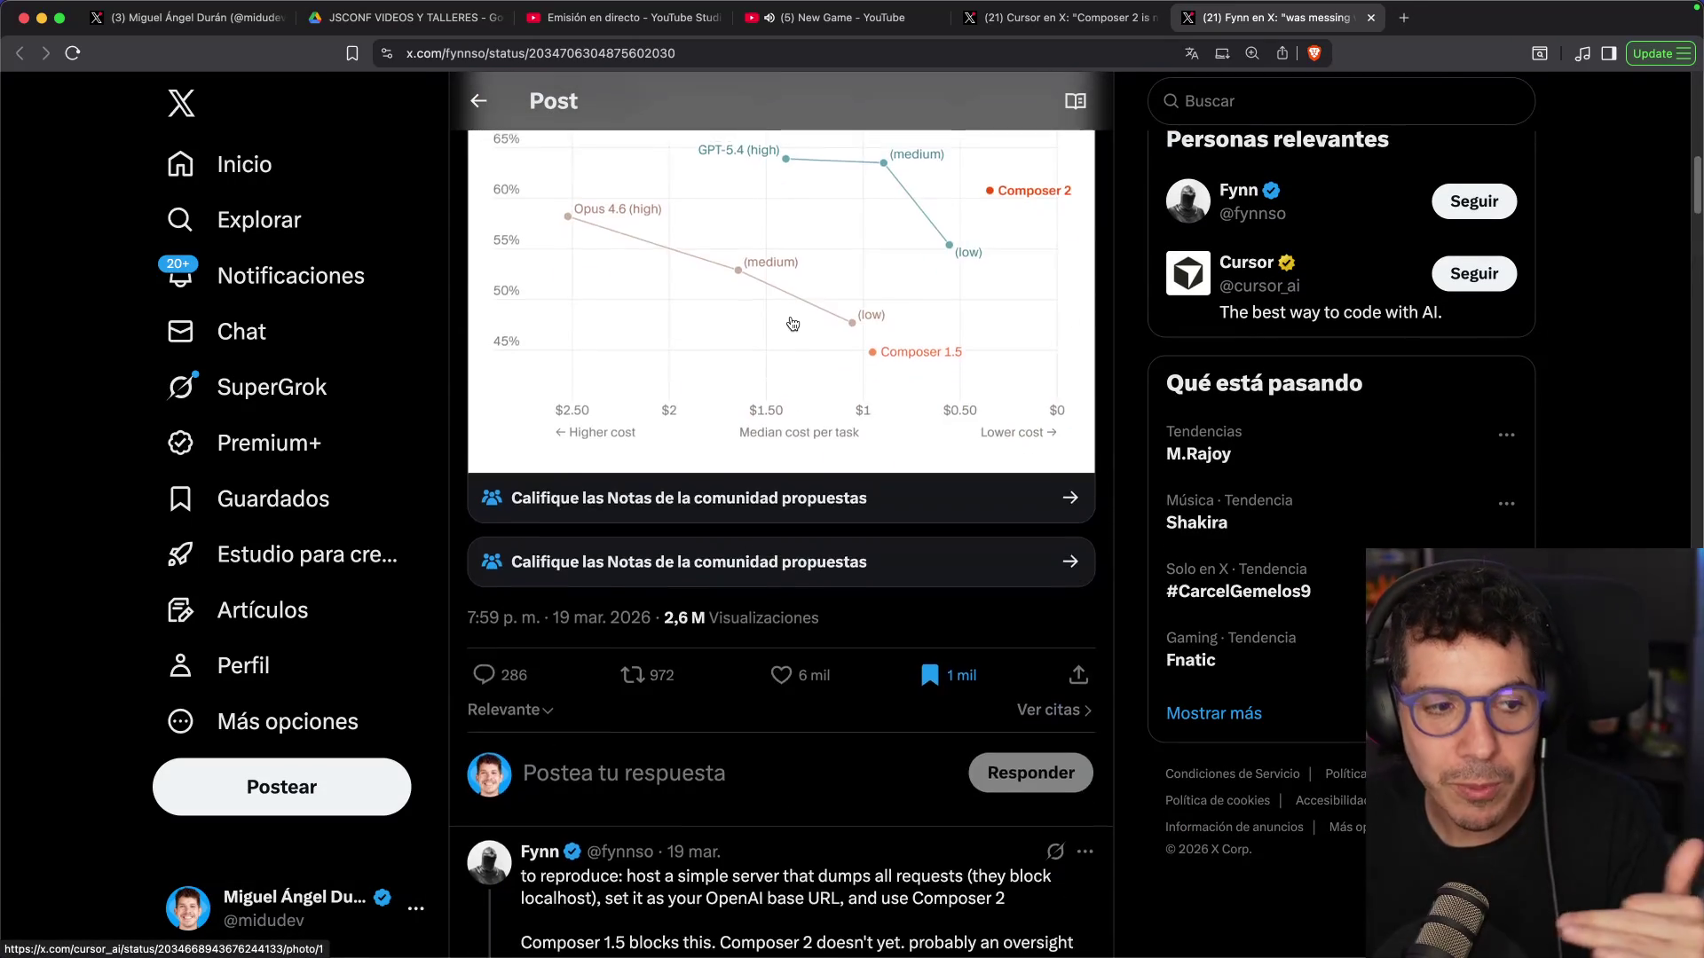
pyautogui.scroll(-5, 797, 321)
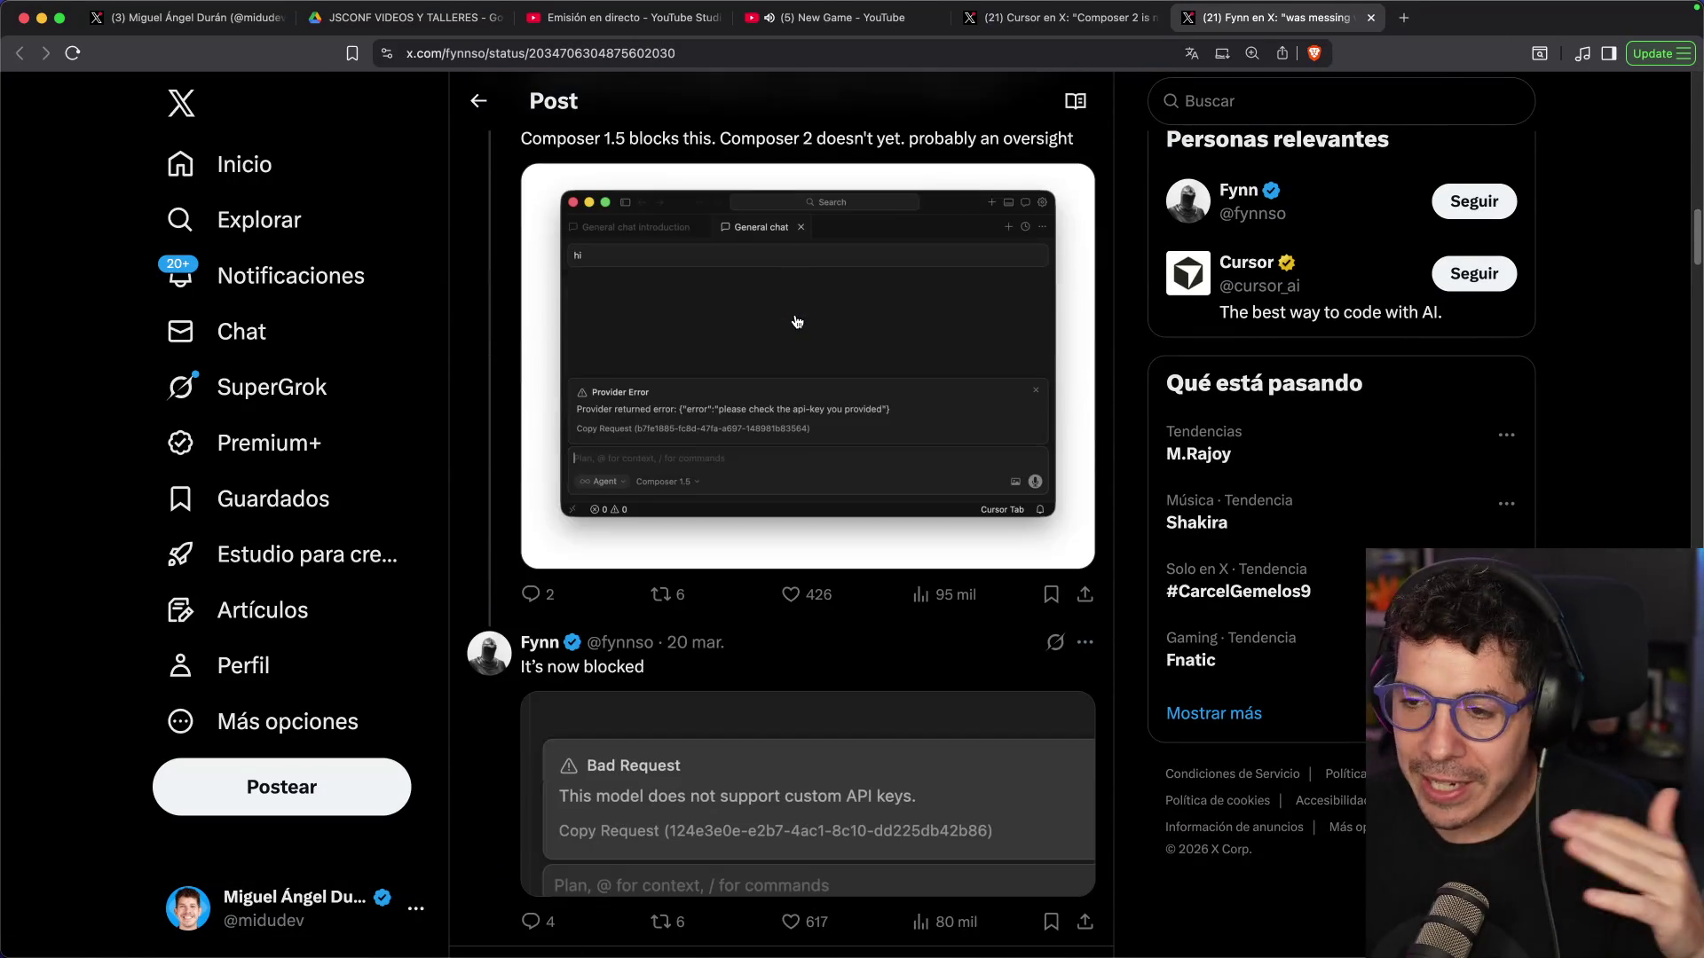
pyautogui.scroll(4, 796, 321)
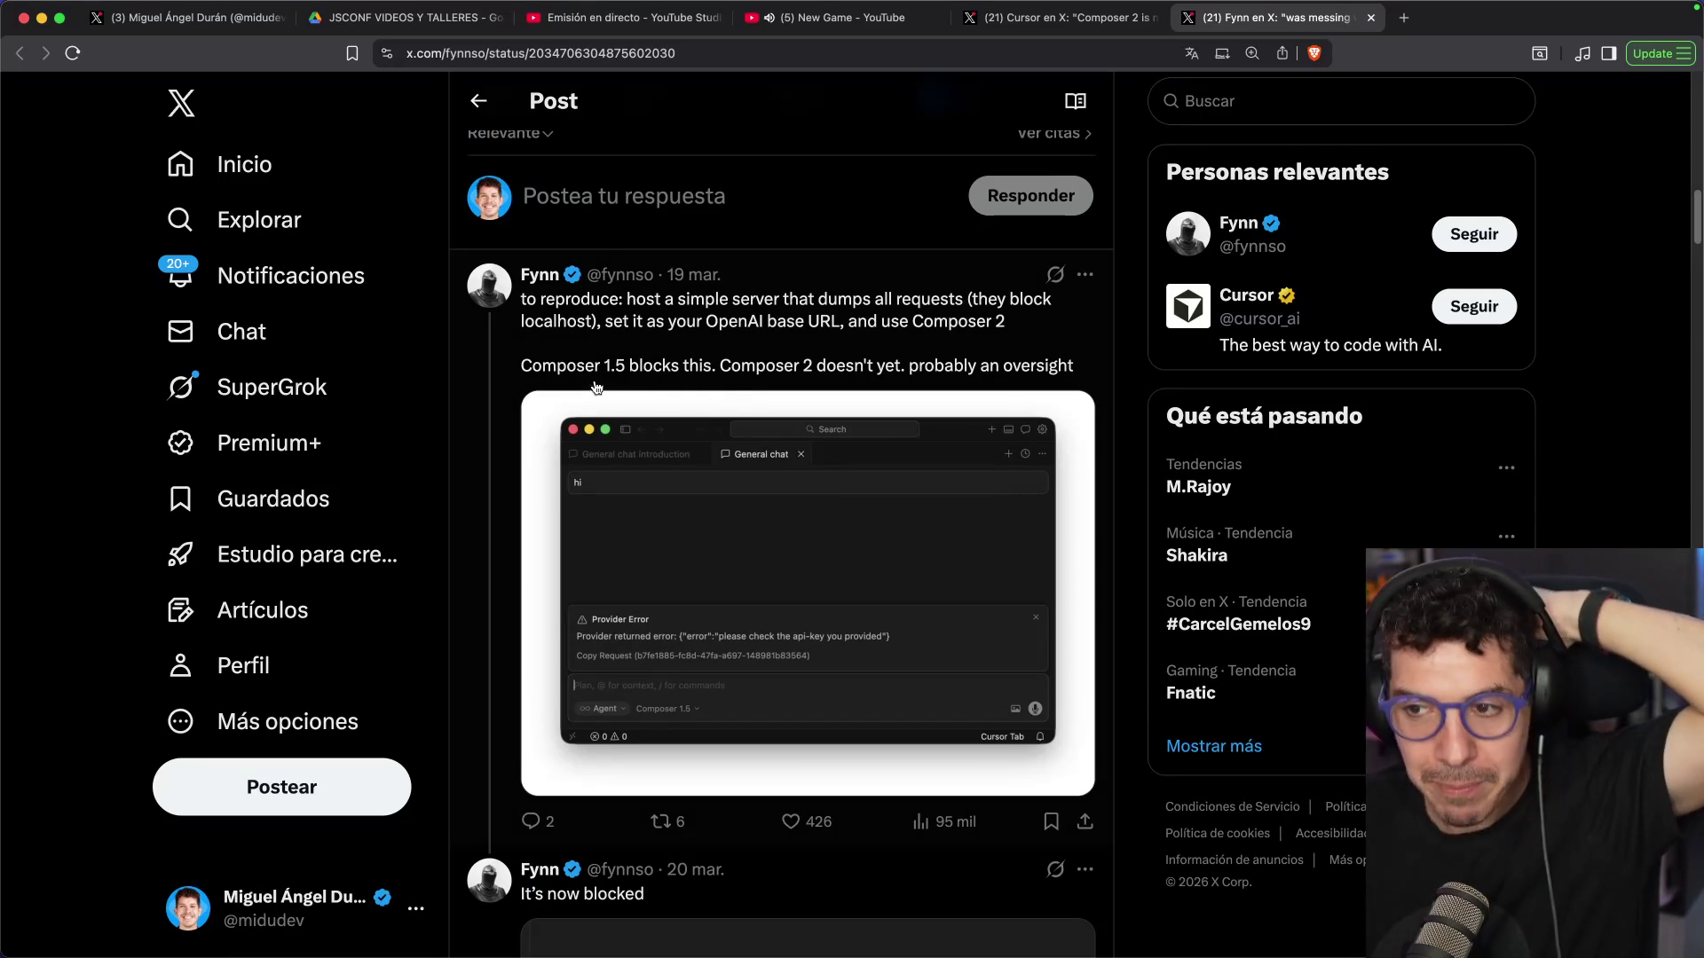
pyautogui.scroll(-6, 776, 438)
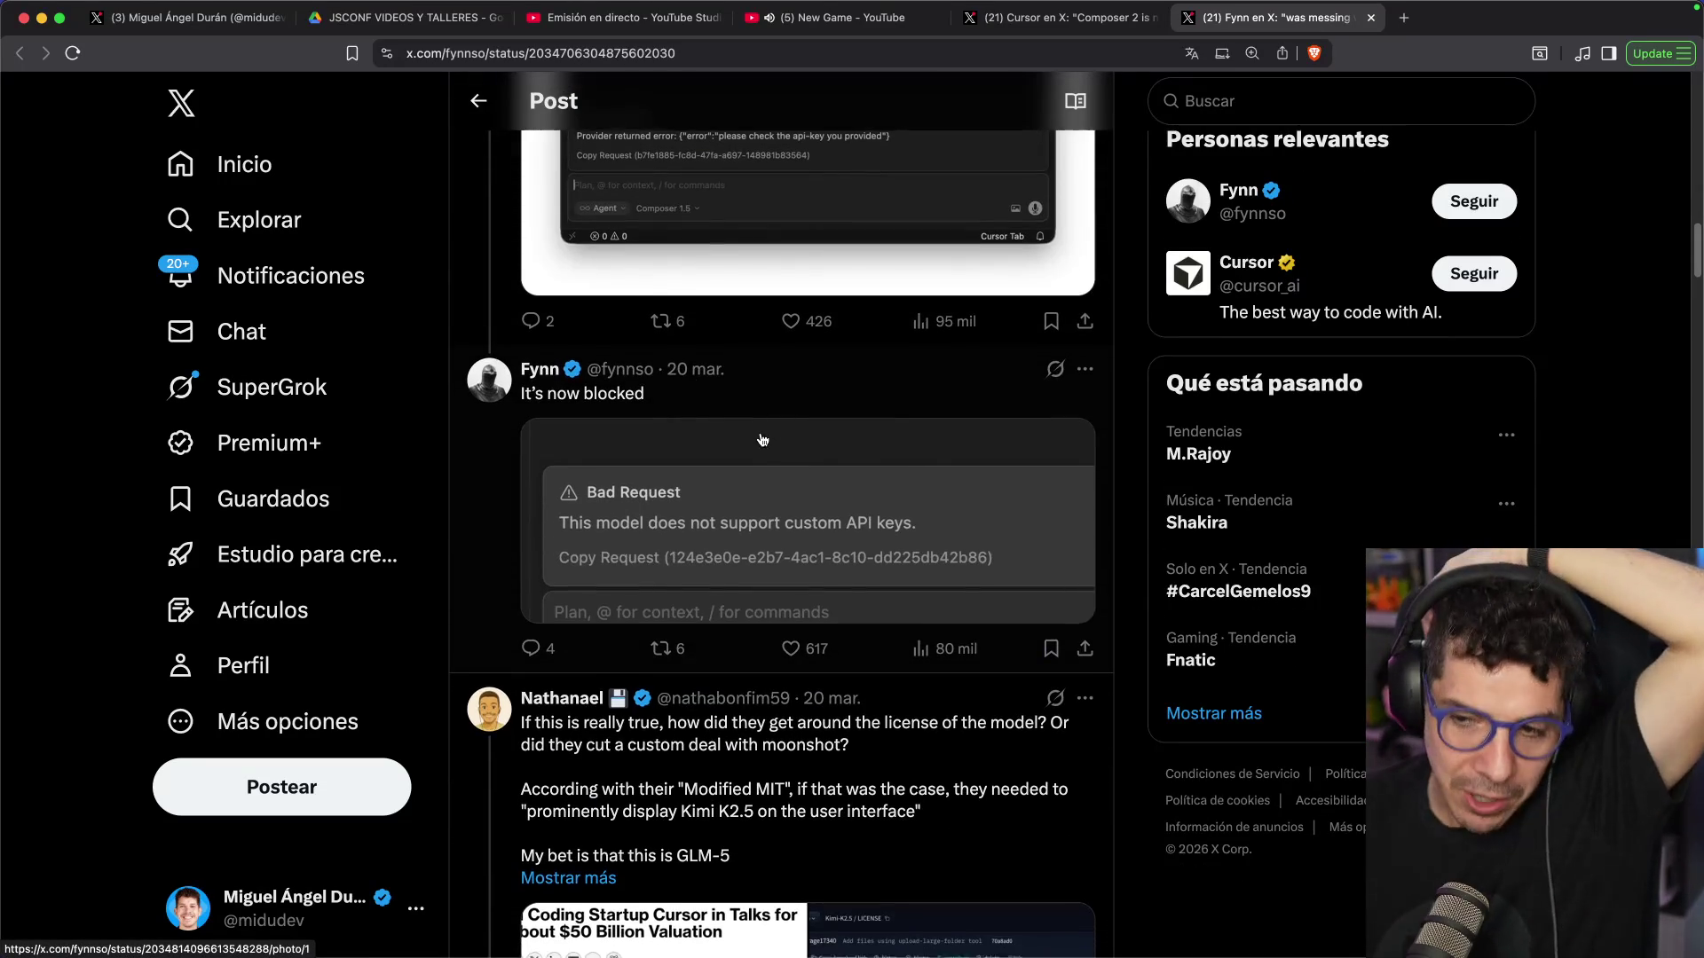
pyautogui.scroll(-3, 760, 436)
pyautogui.scroll(-4, 761, 436)
pyautogui.click(730, 426)
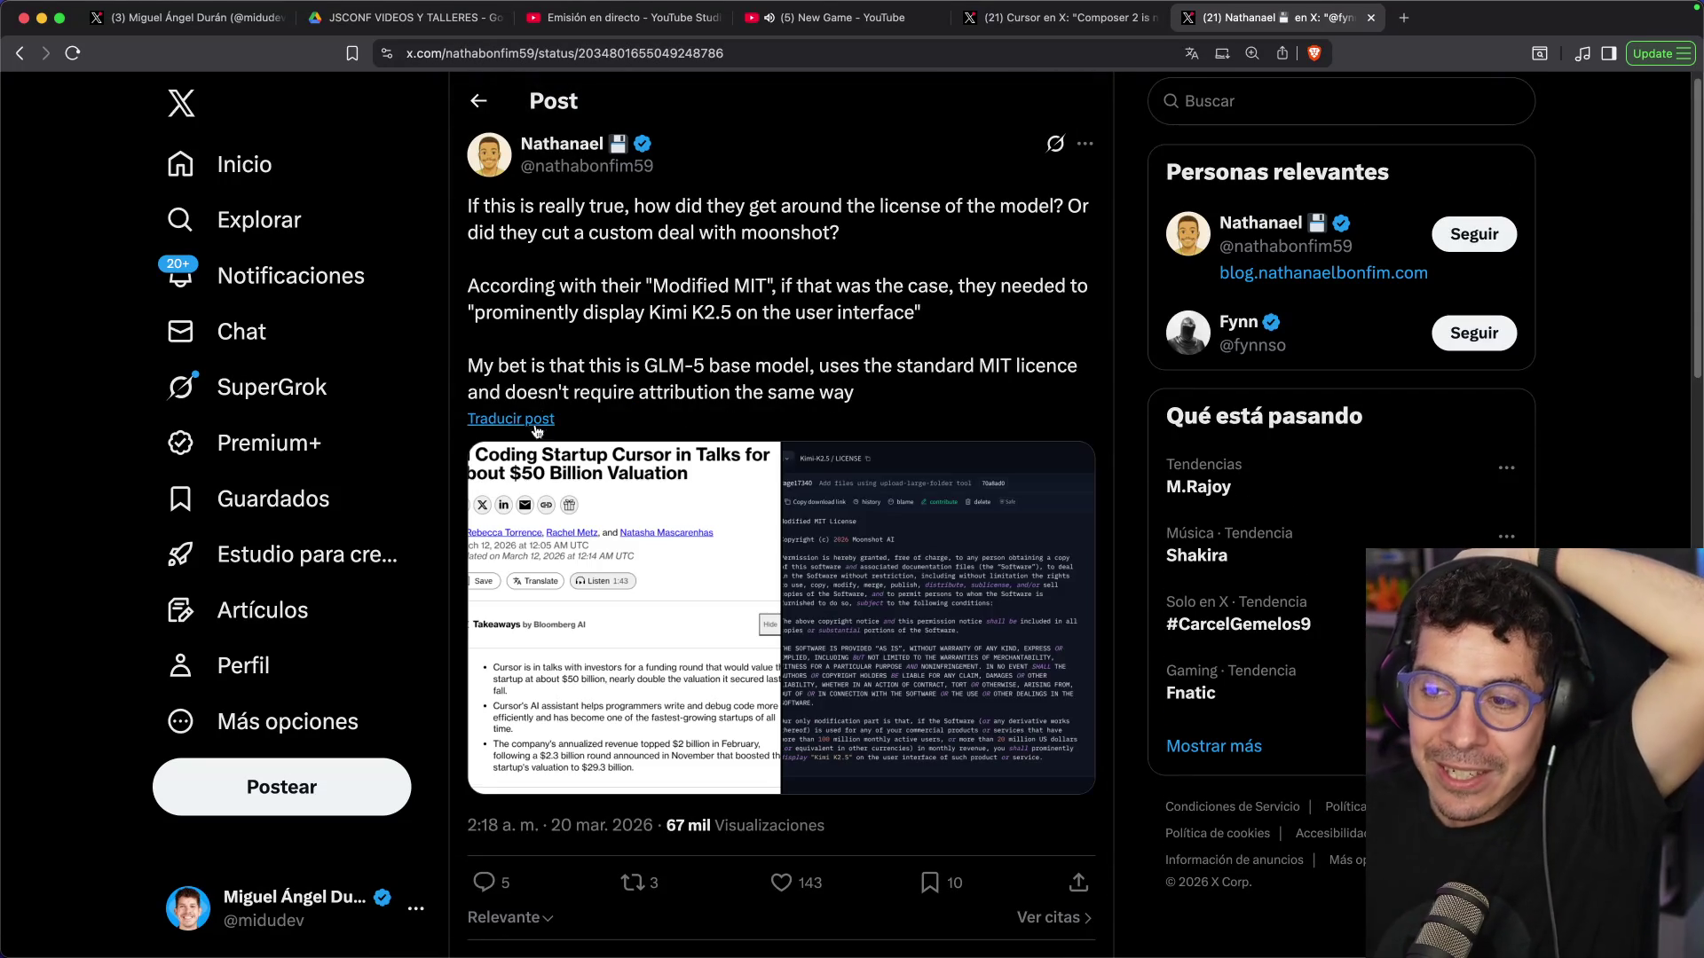
# Translate the licence reply into Spanish and highlight the sentence about displaying Kimi K2.5
pyautogui.click(541, 430)
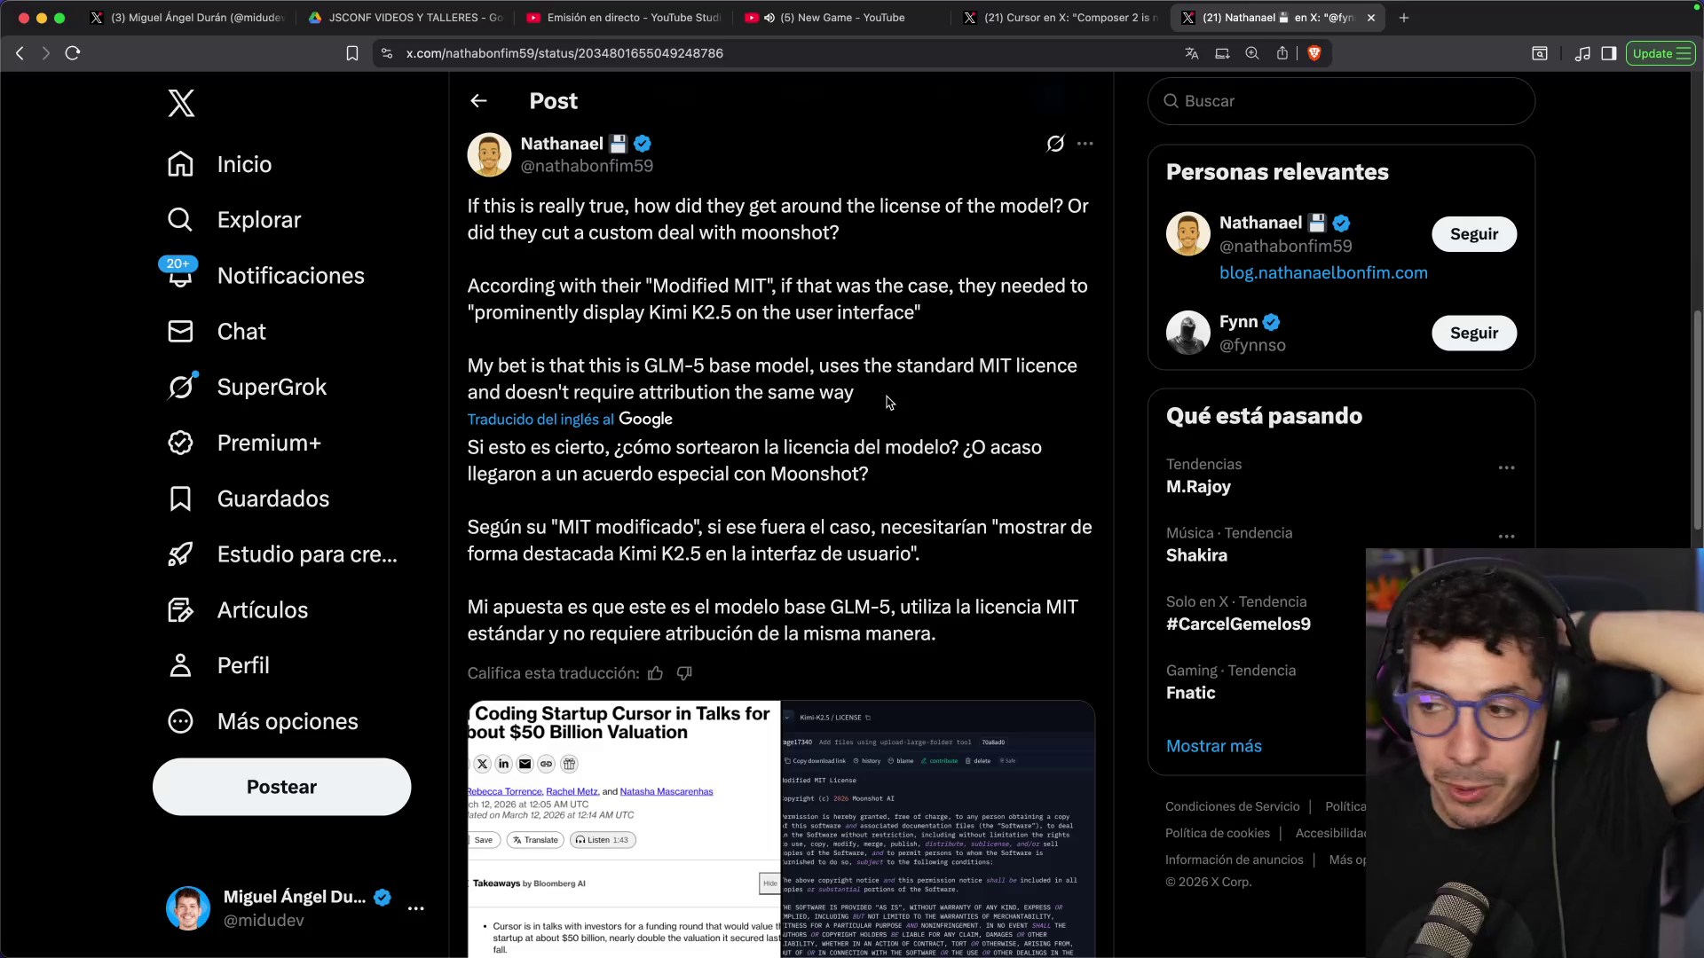
pyautogui.moveTo(637, 480); pyautogui.dragTo(826, 474)
pyautogui.click(798, 470)
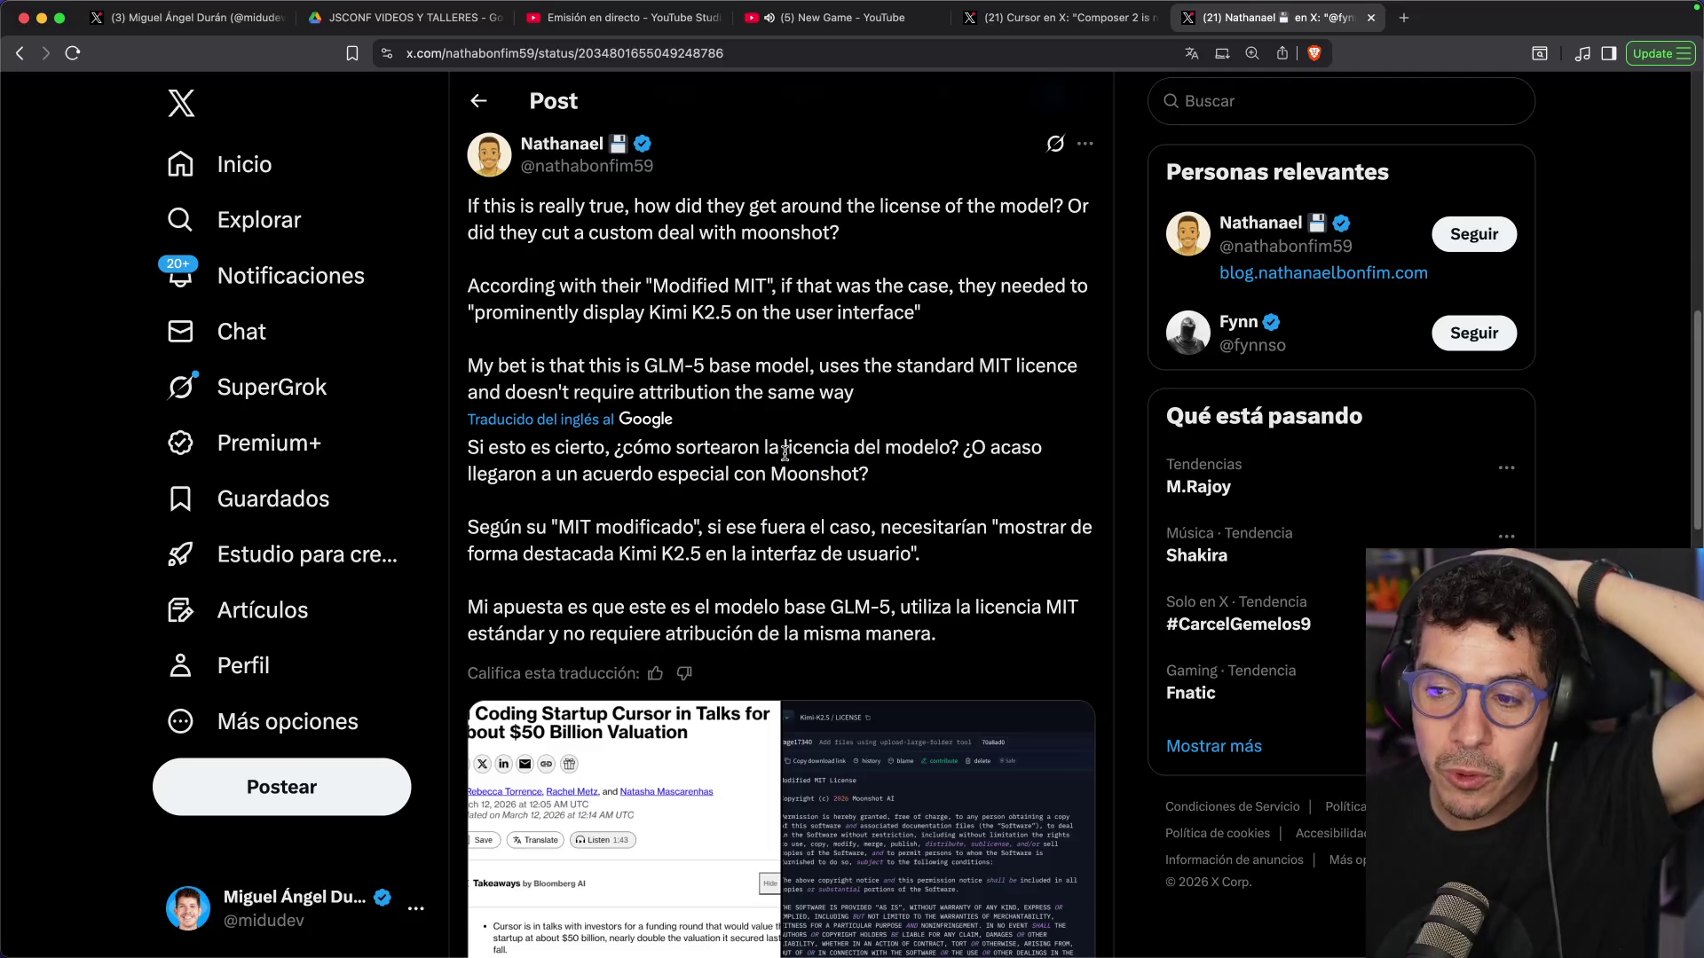
pyautogui.scroll(-3, 796, 480)
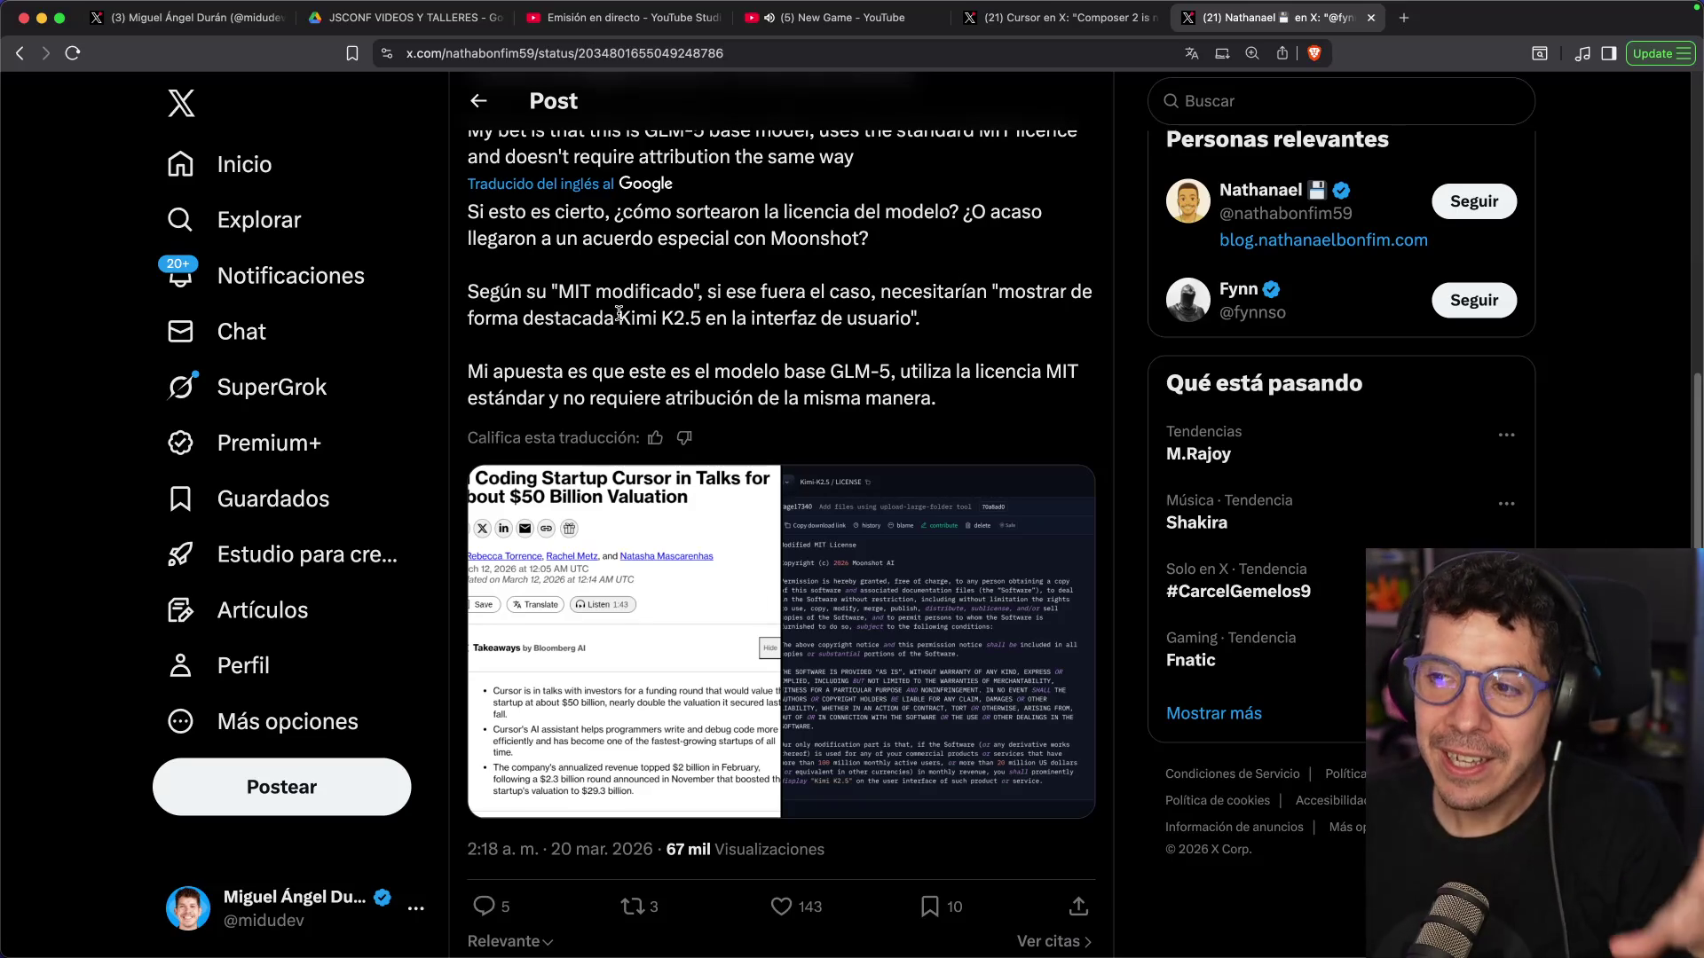
pyautogui.moveTo(666, 311)
pyautogui.mouseDown()
pyautogui.moveTo(881, 318)
pyautogui.moveTo(883, 298)
pyautogui.mouseUp()
pyautogui.click(886, 308)
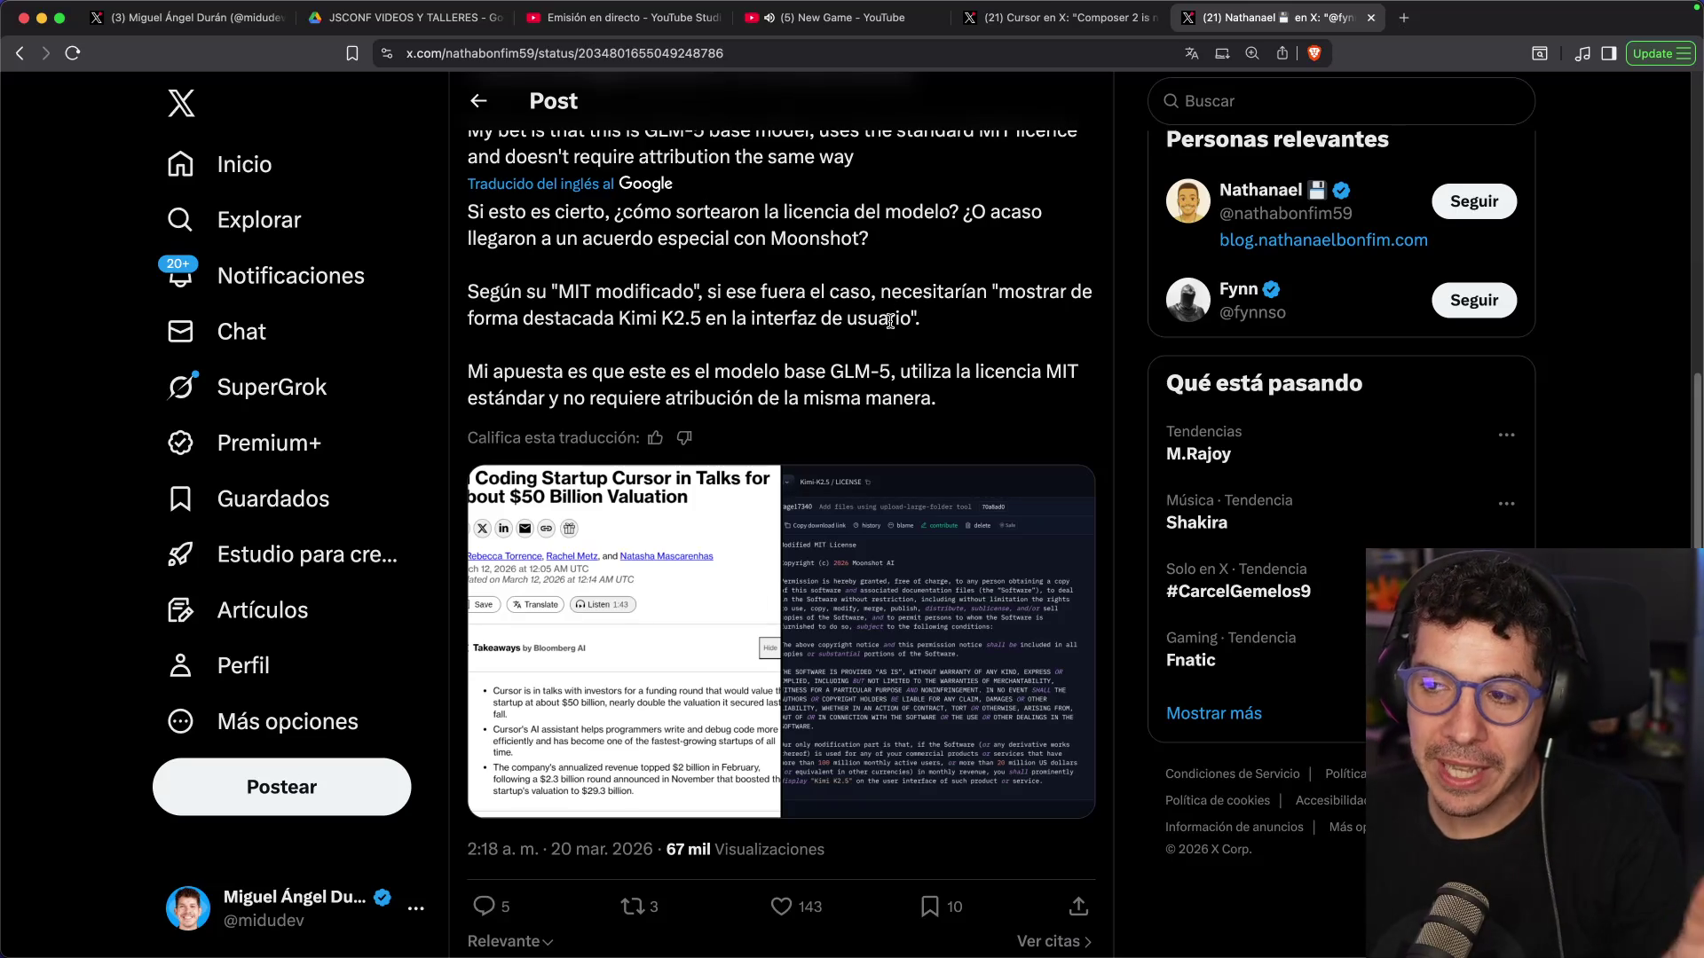
# Go back to the original Composer 2 thread
pyautogui.scroll(-4, 893, 320)
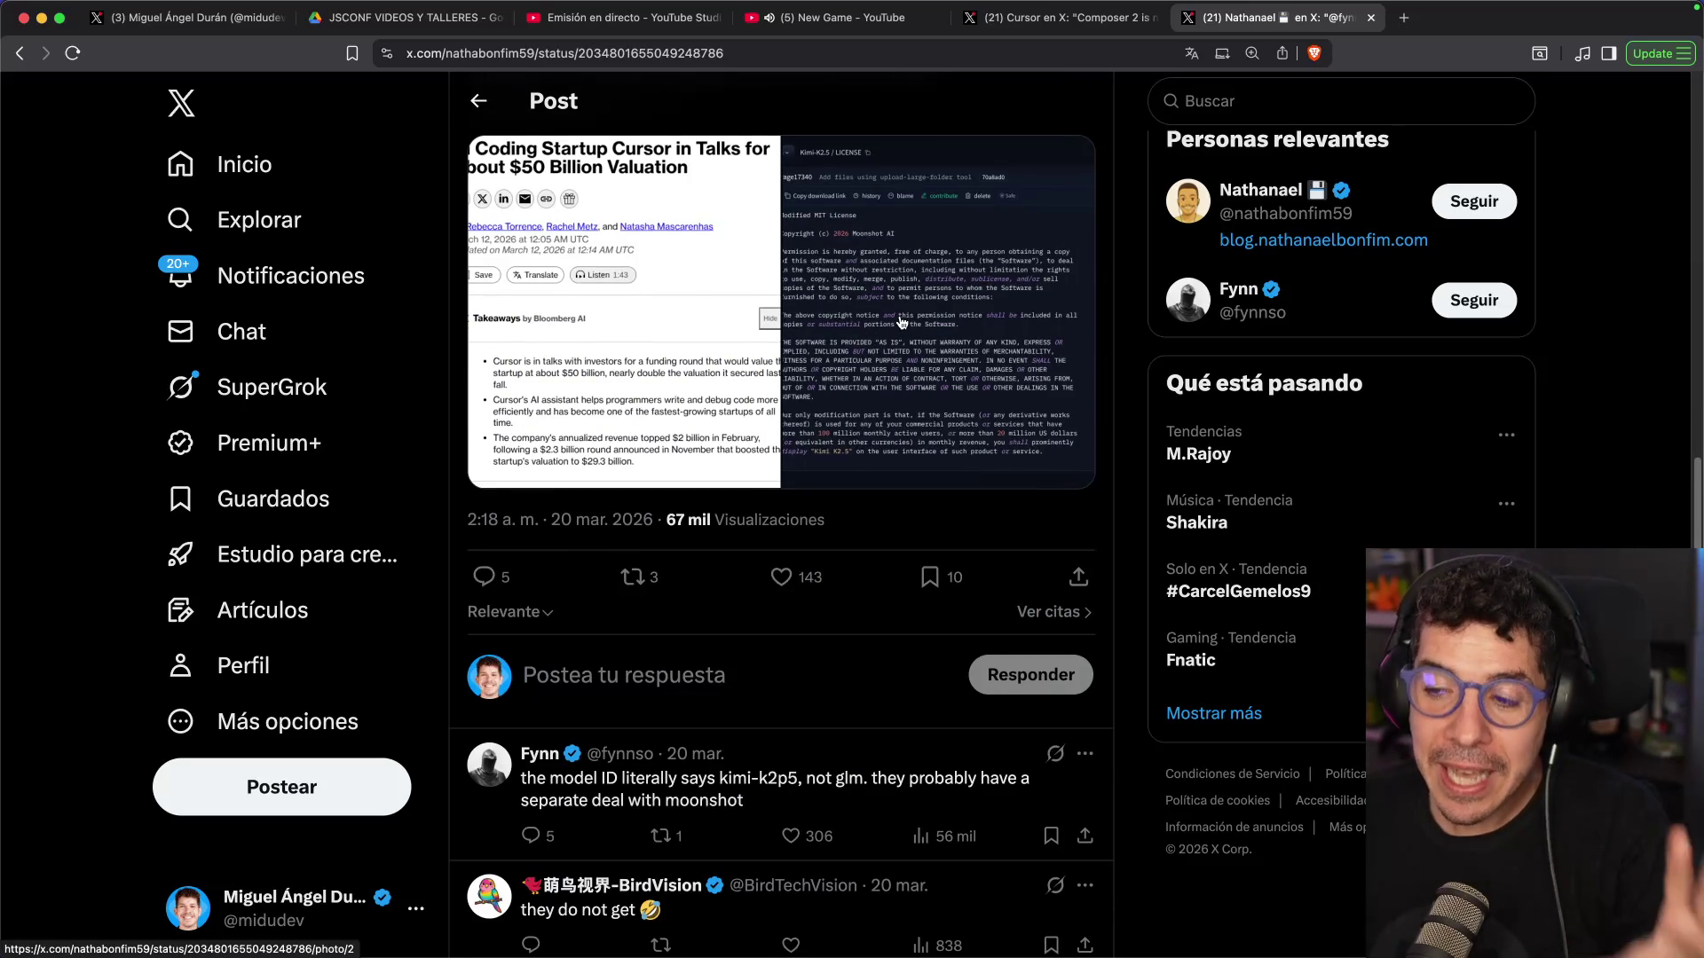
pyautogui.scroll(4, 726, 307)
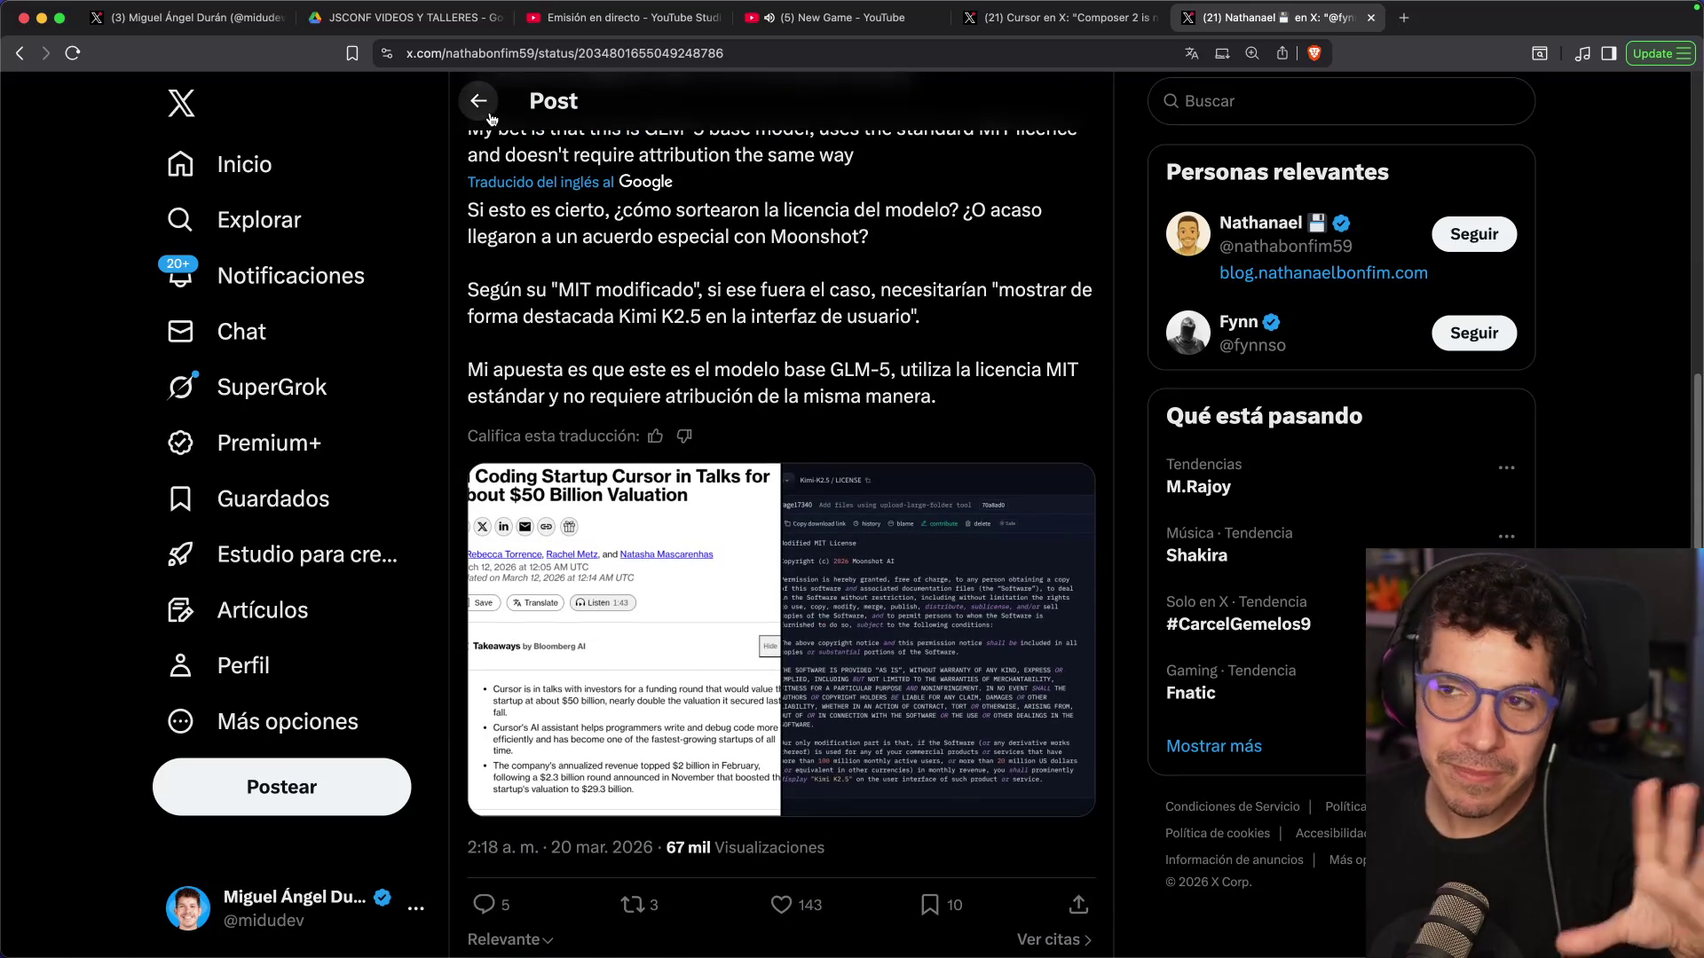
pyautogui.click(478, 100)
pyautogui.scroll(-3, 844, 407)
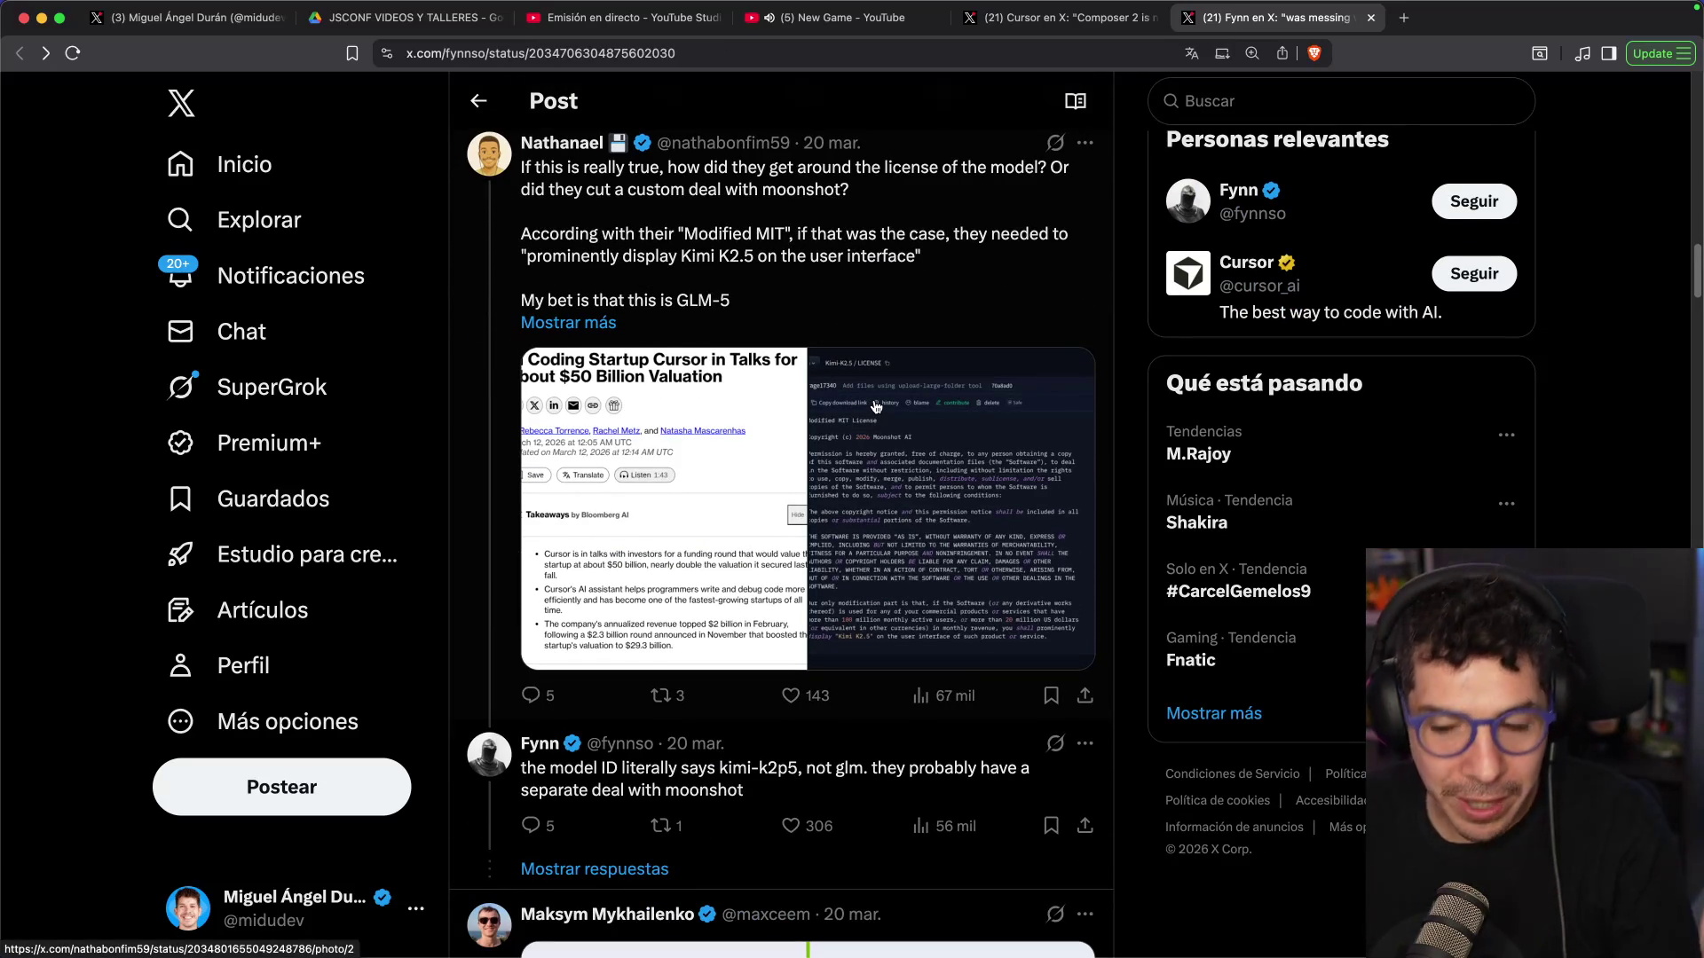
pyautogui.scroll(-9, 878, 406)
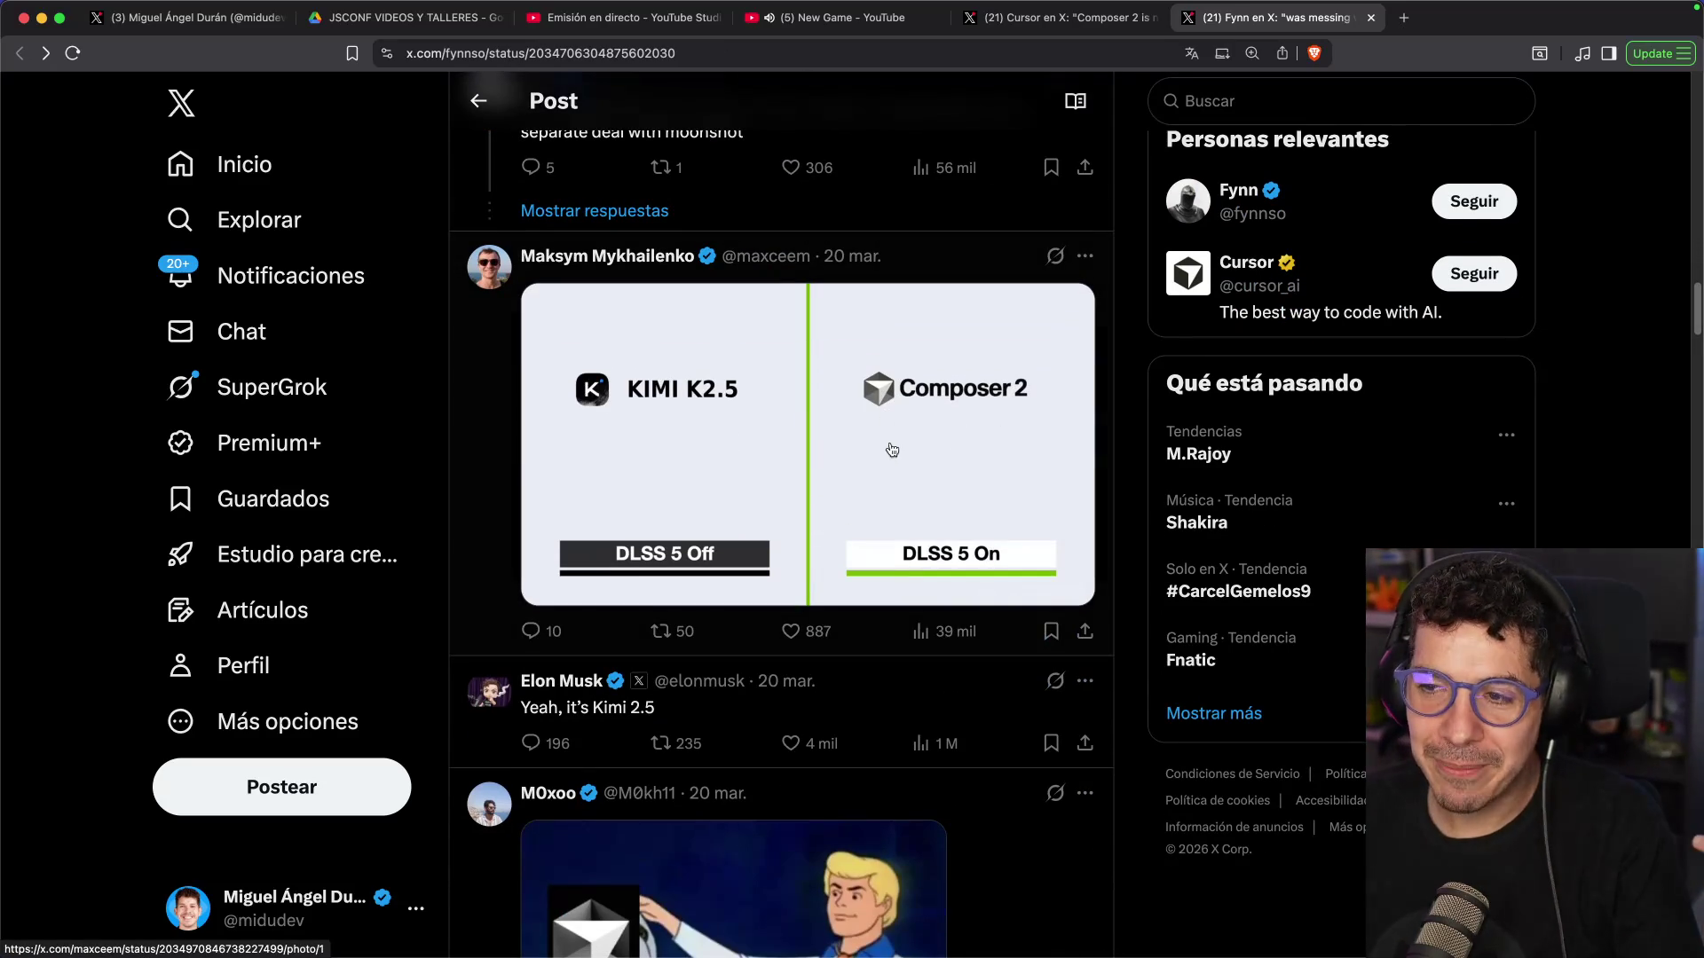
pyautogui.click(891, 450)
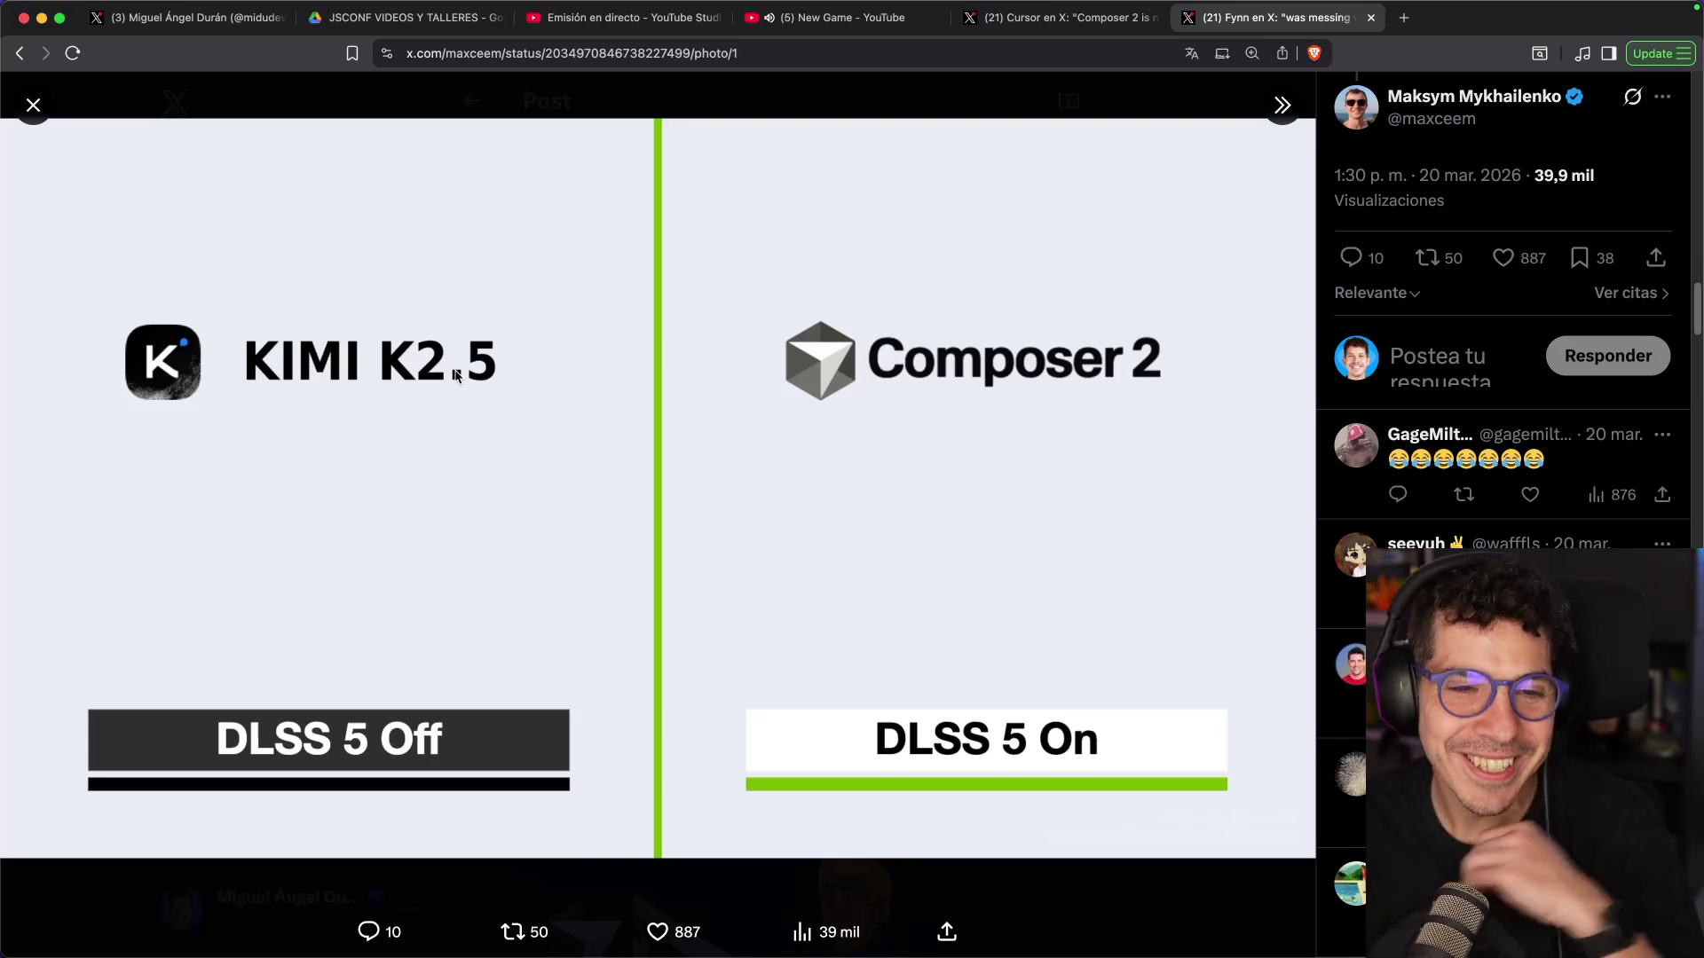
pyautogui.press('Escape')
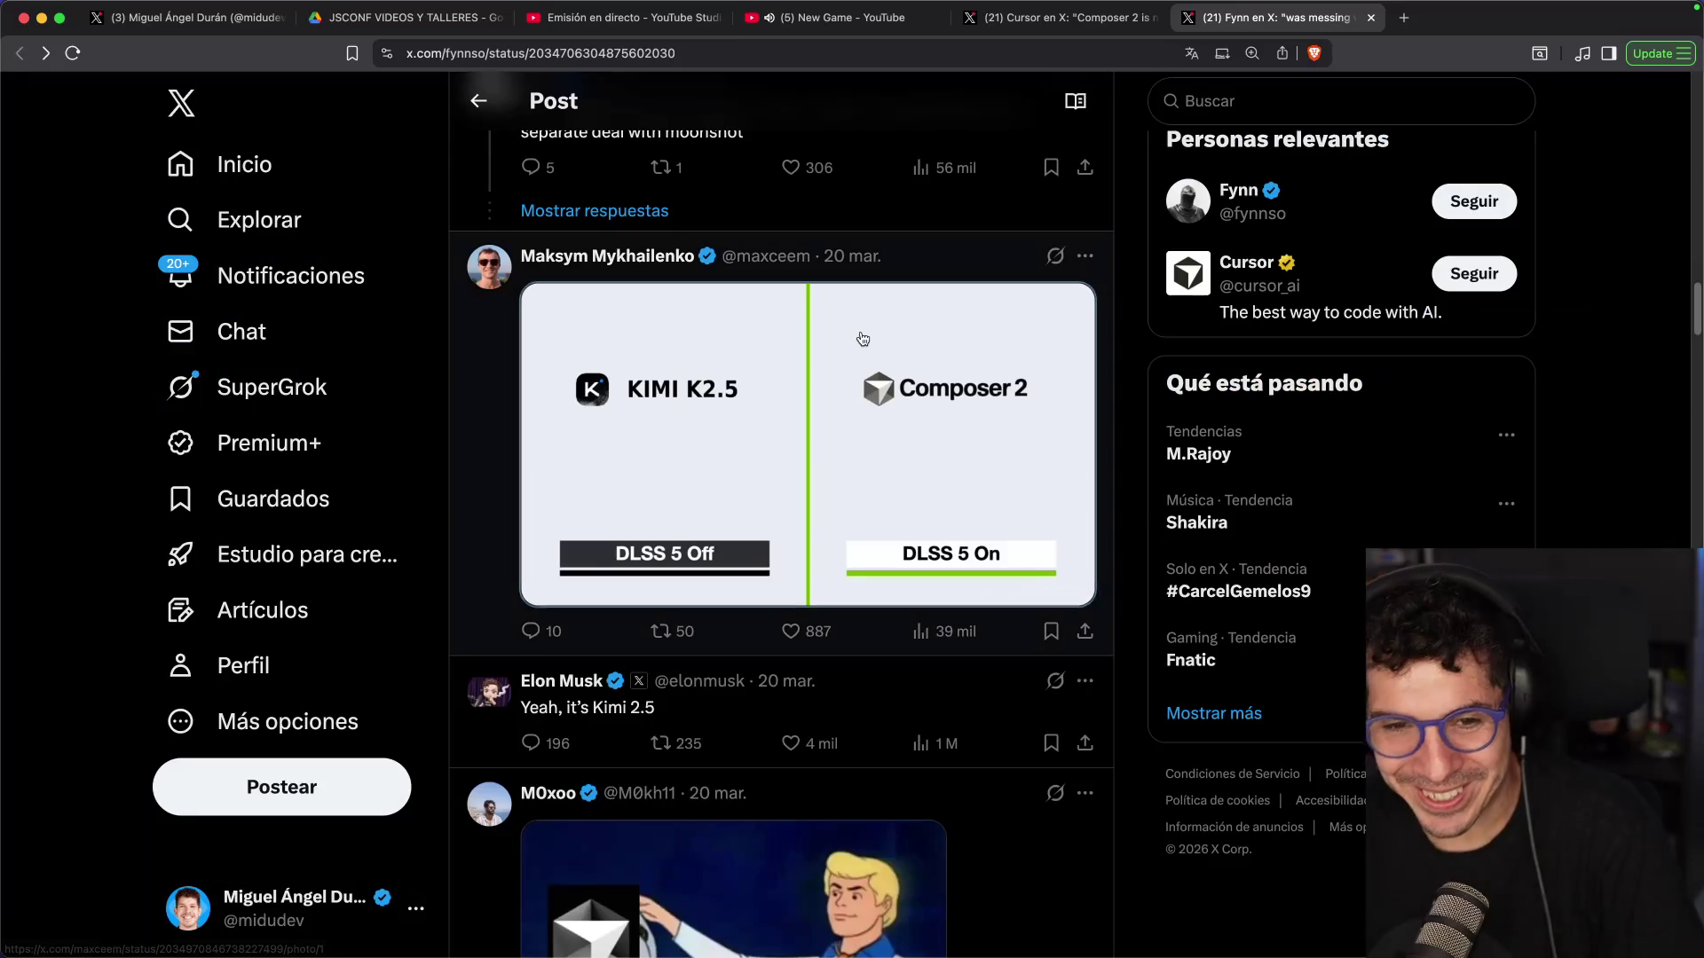
pyautogui.scroll(-9, 823, 272)
pyautogui.click(824, 272)
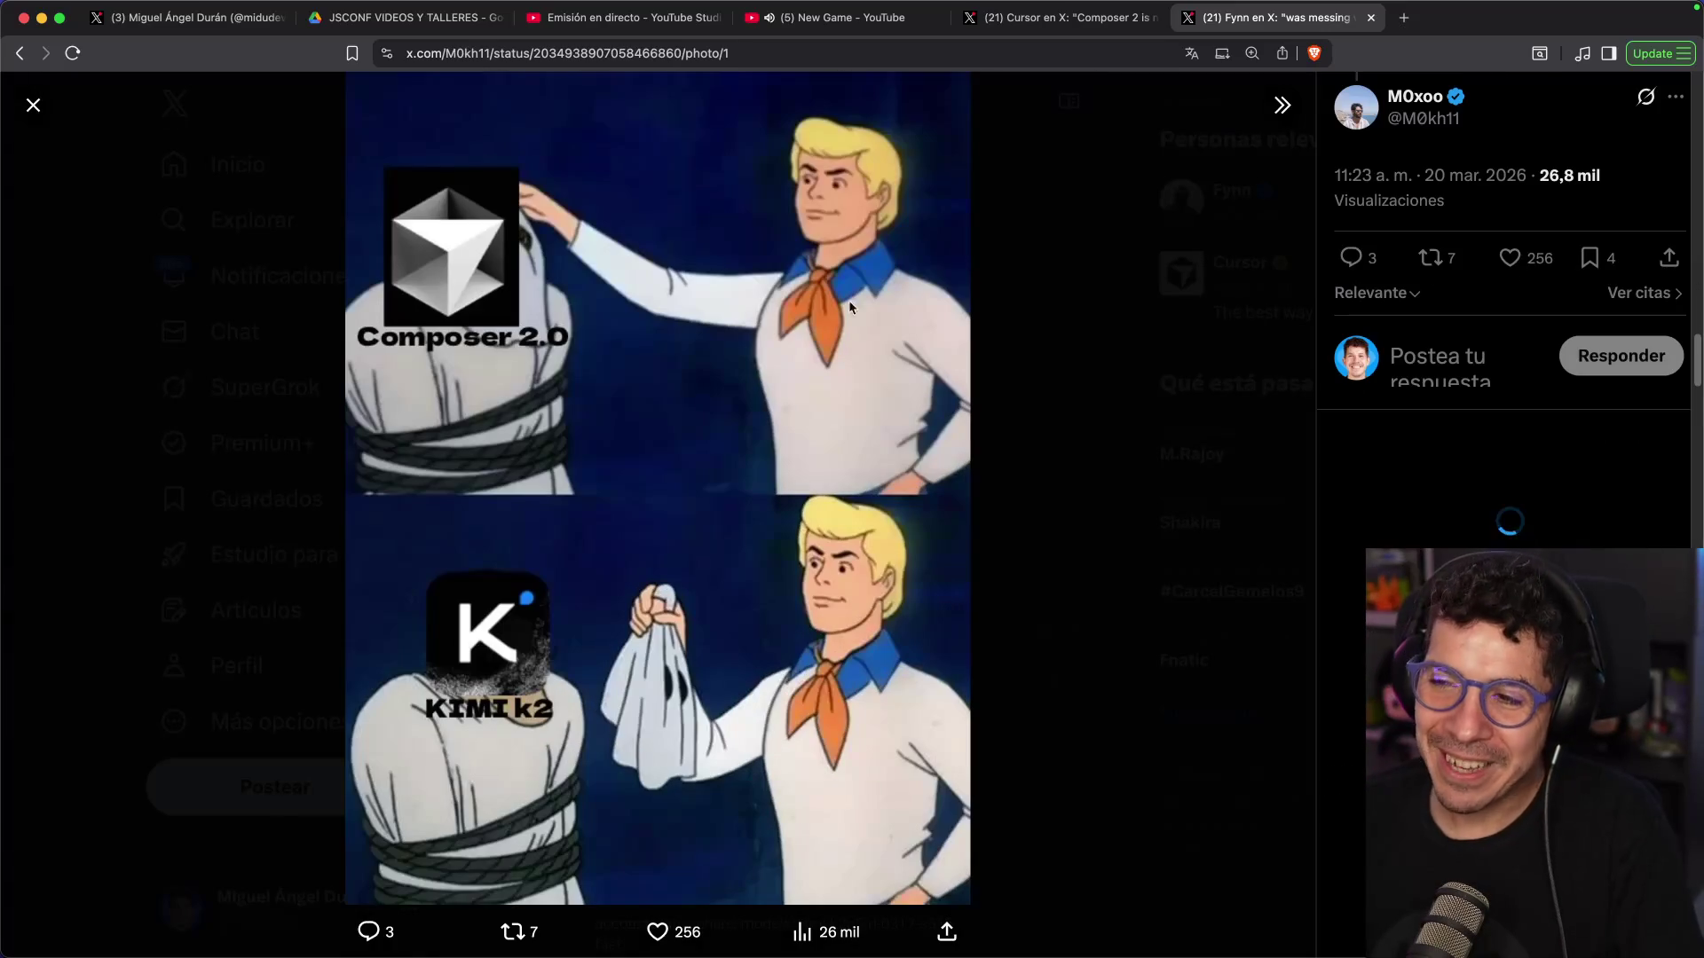
pyautogui.press('Escape')
pyautogui.scroll(-5, 853, 485)
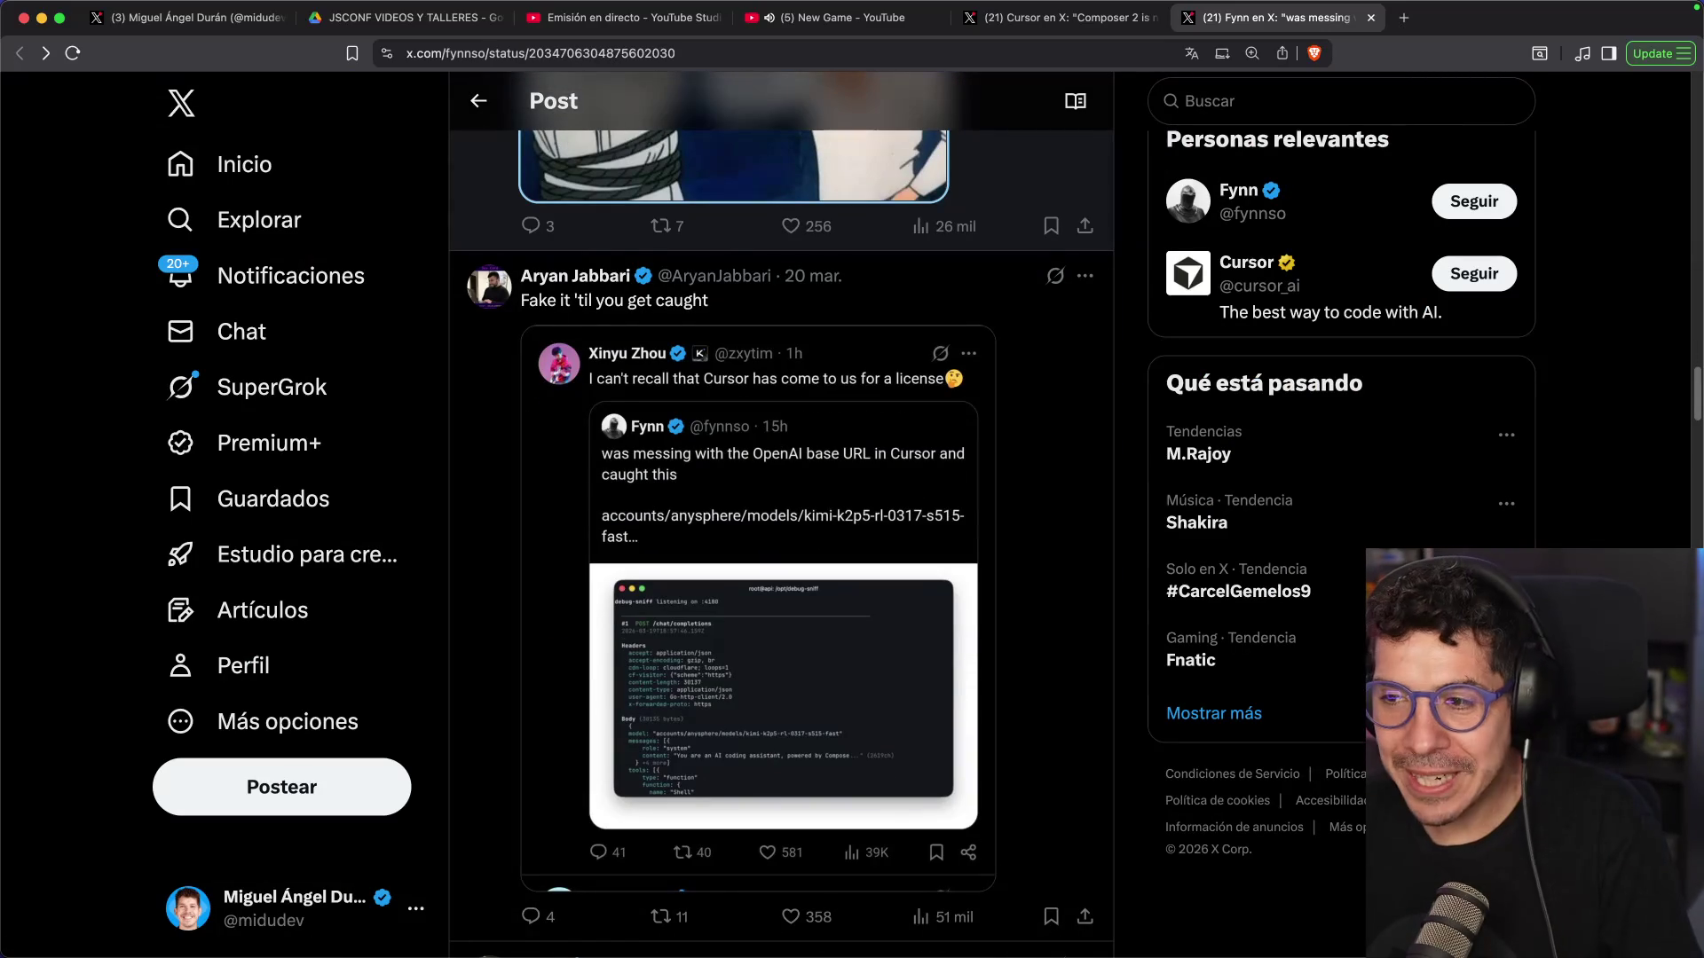
pyautogui.click(607, 515)
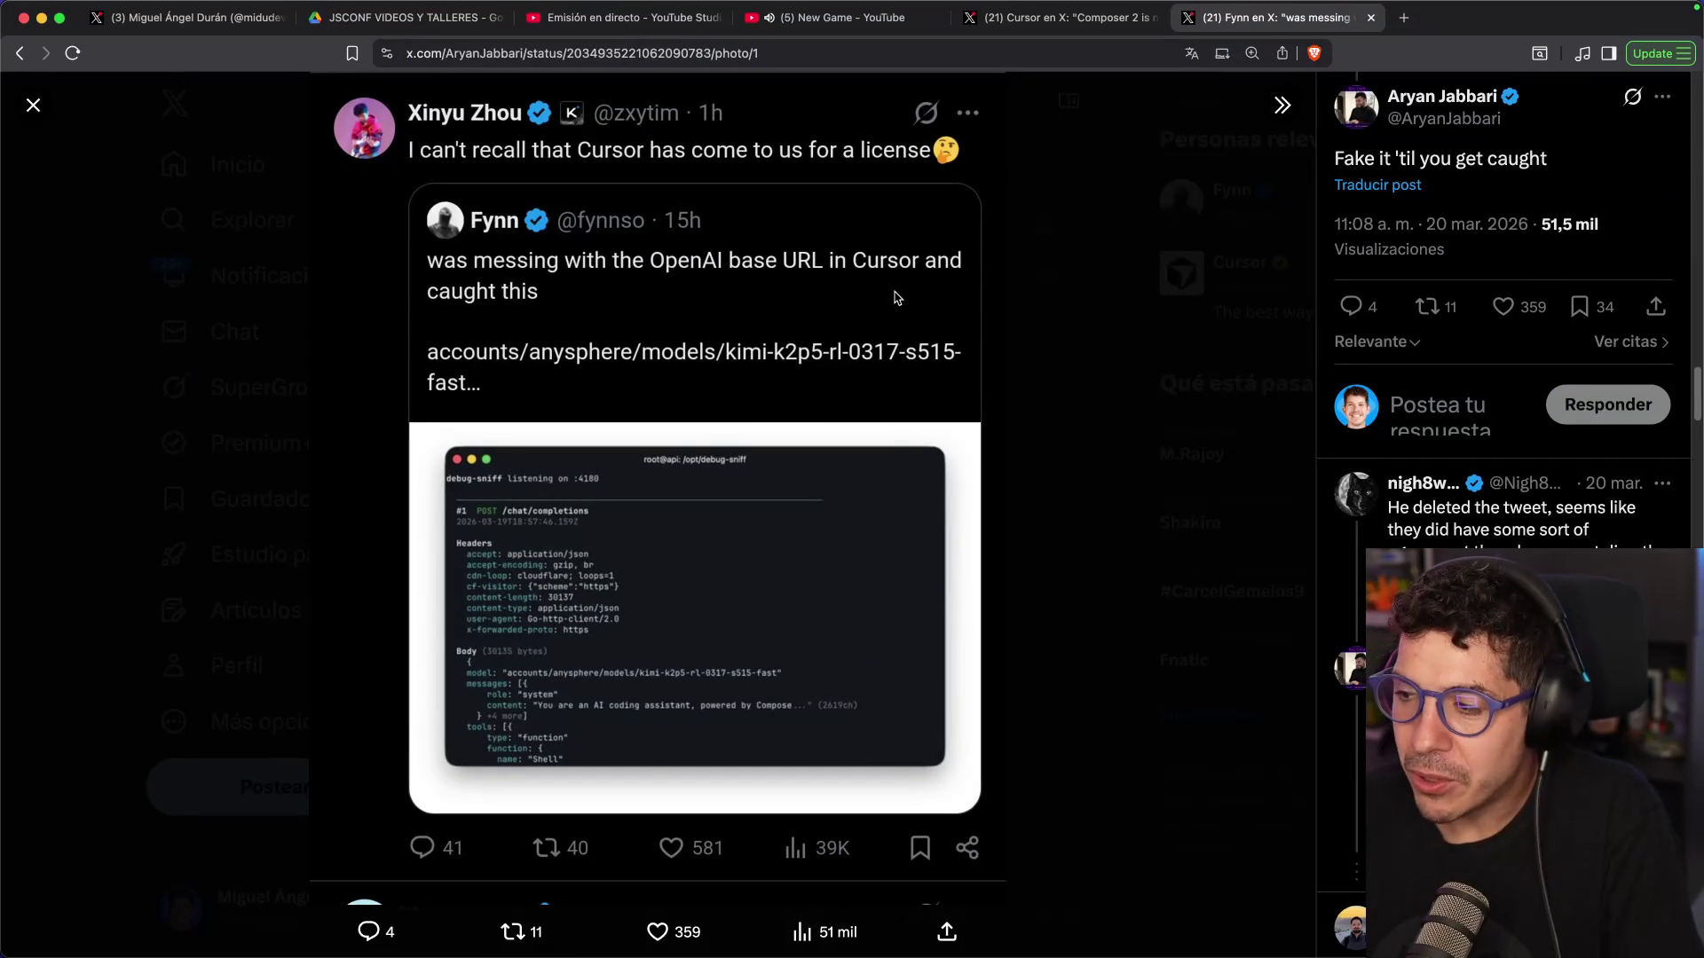
pyautogui.press('Escape')
pyautogui.scroll(-5, 887, 435)
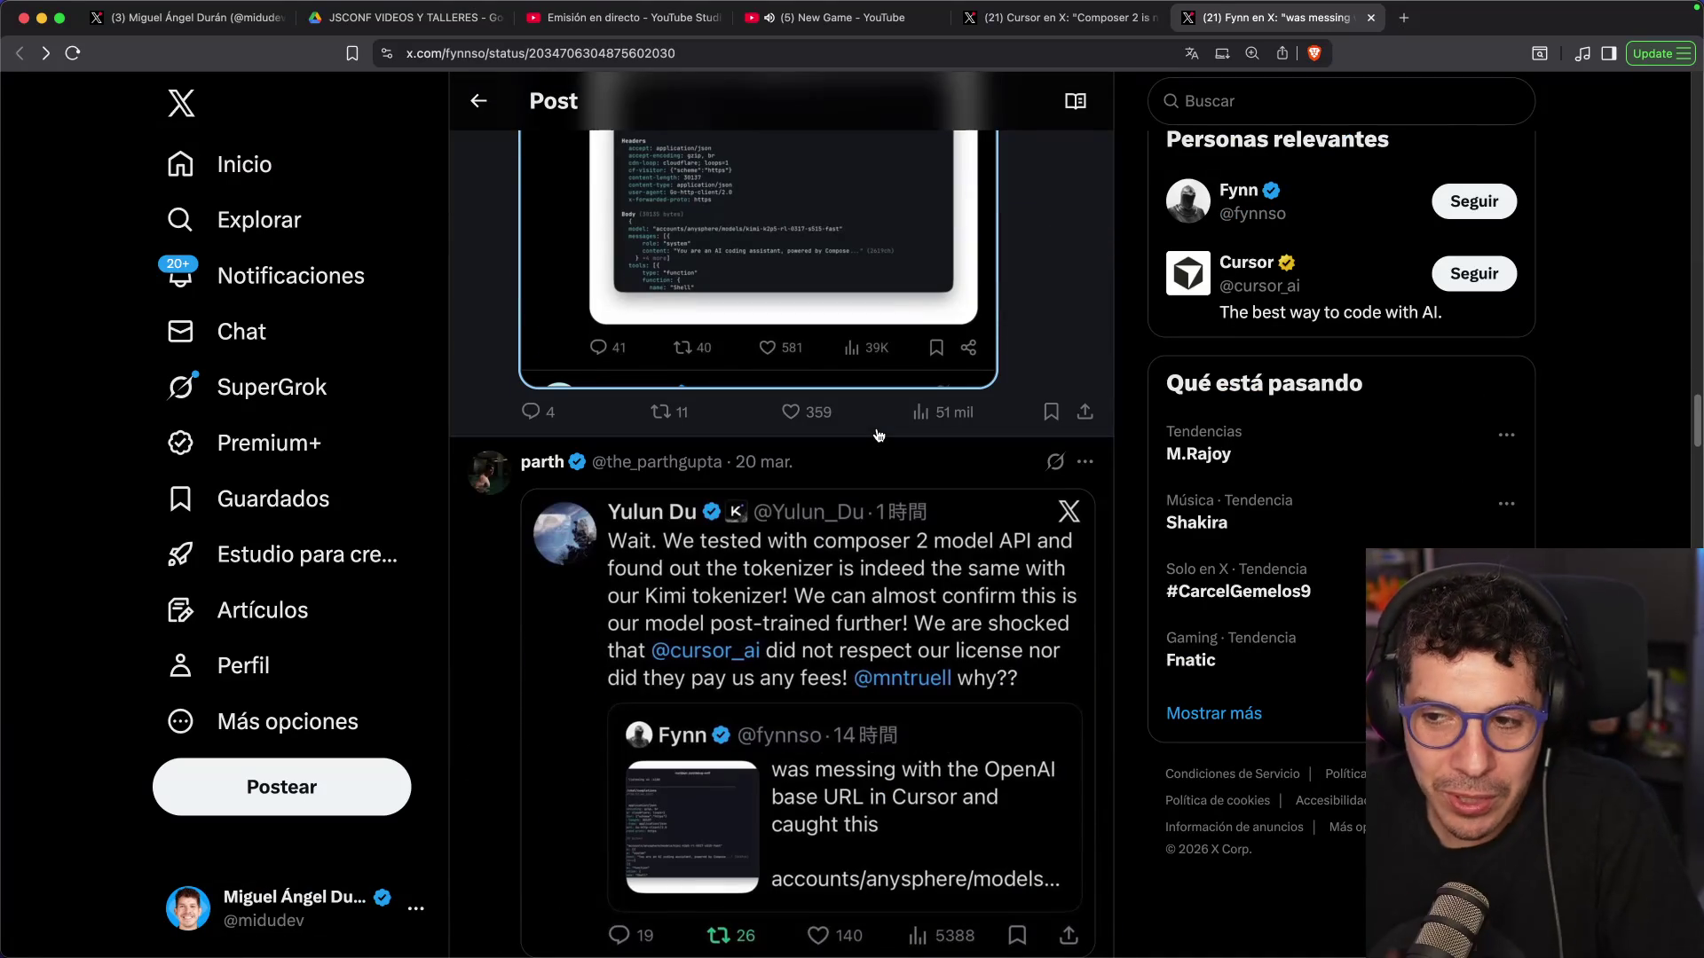
# View the Kimi tokenizer post's image full size, then close the photo viewer
pyautogui.scroll(-2, 878, 435)
pyautogui.click(799, 533)
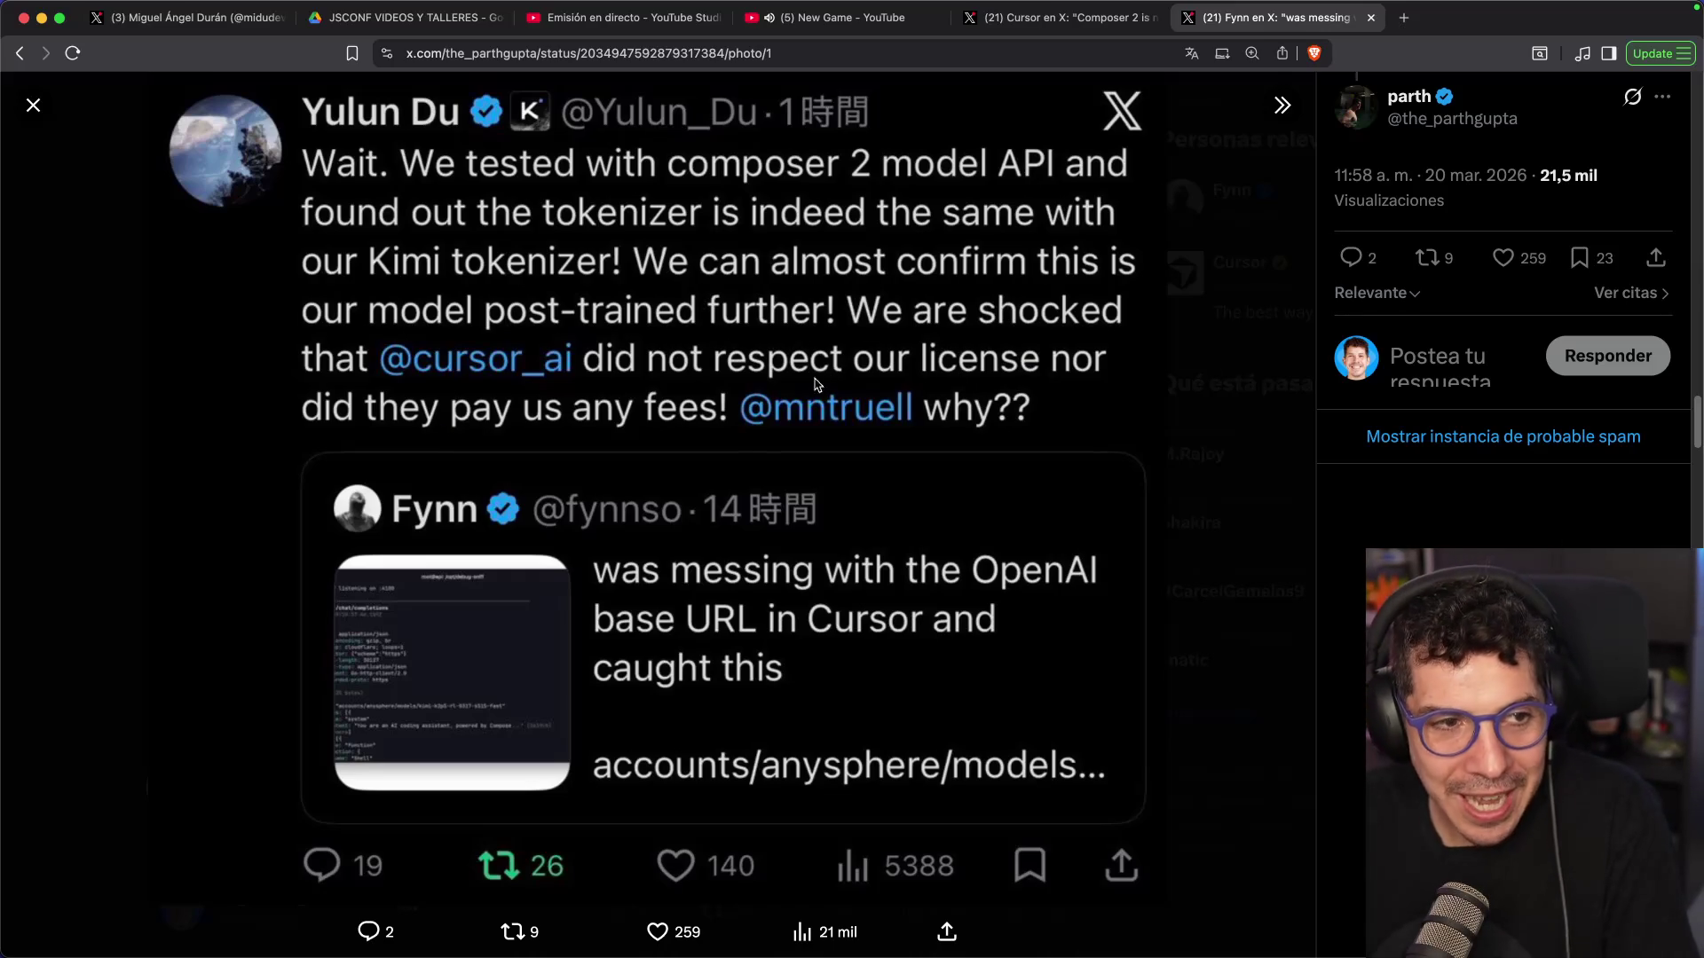
pyautogui.press('Escape')
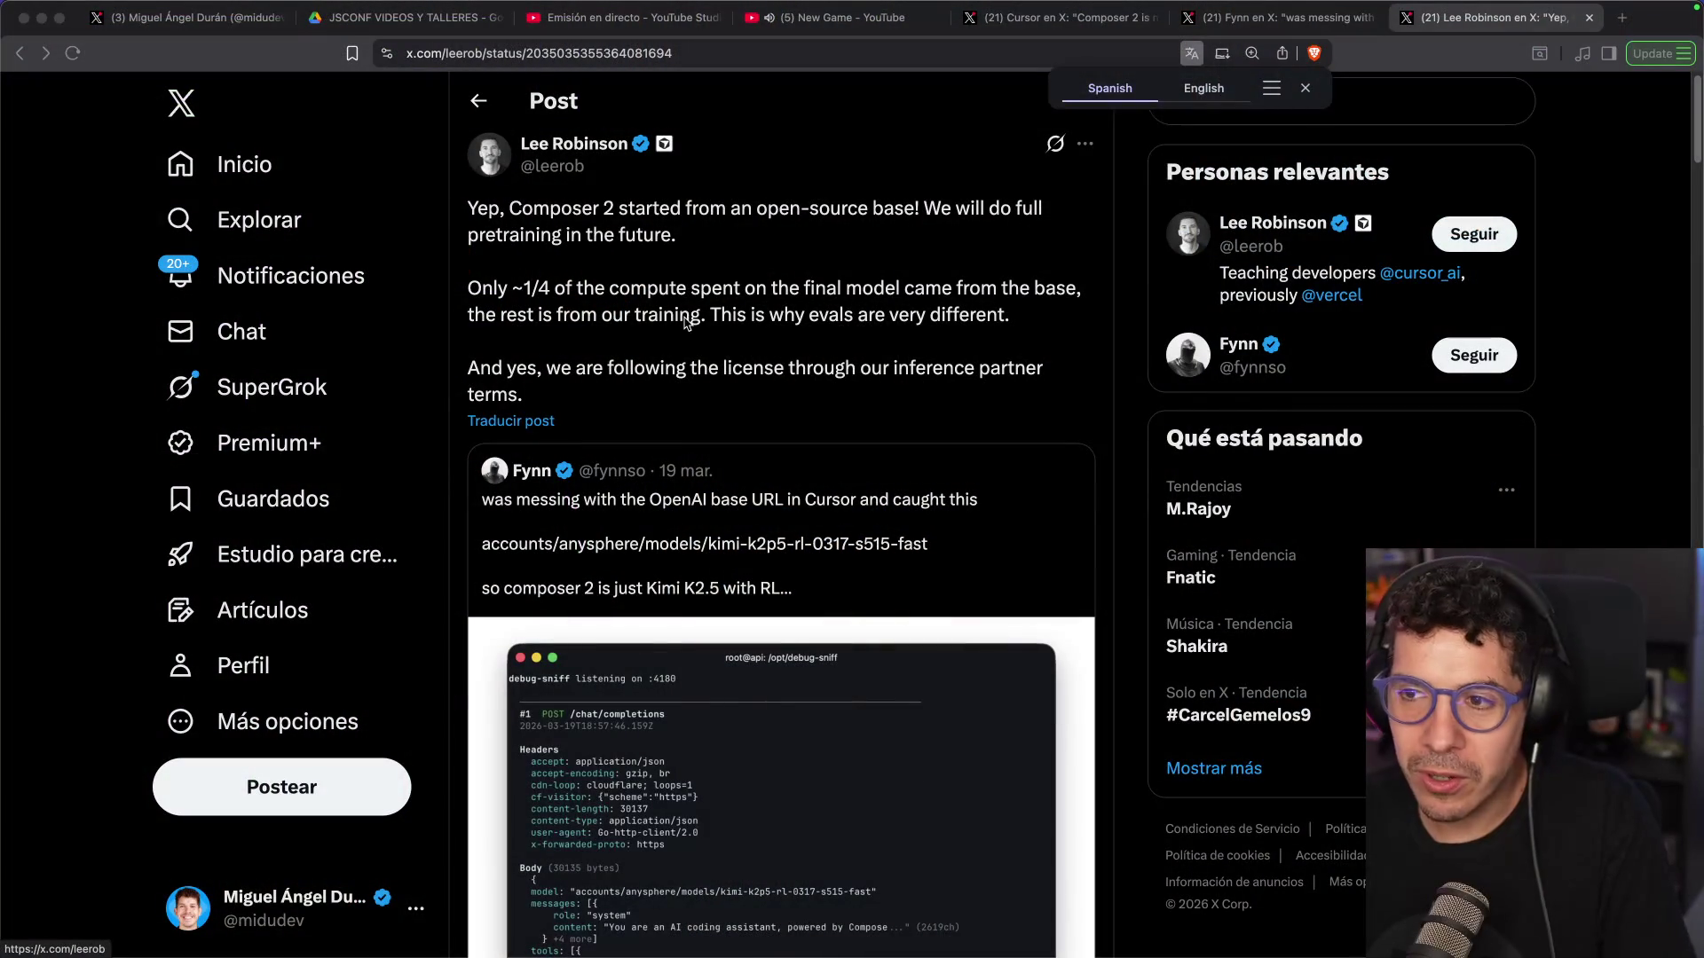
# Translate the post into Spanish and highlight the word 'completo' and the licence sentence while reading
pyautogui.click(536, 421)
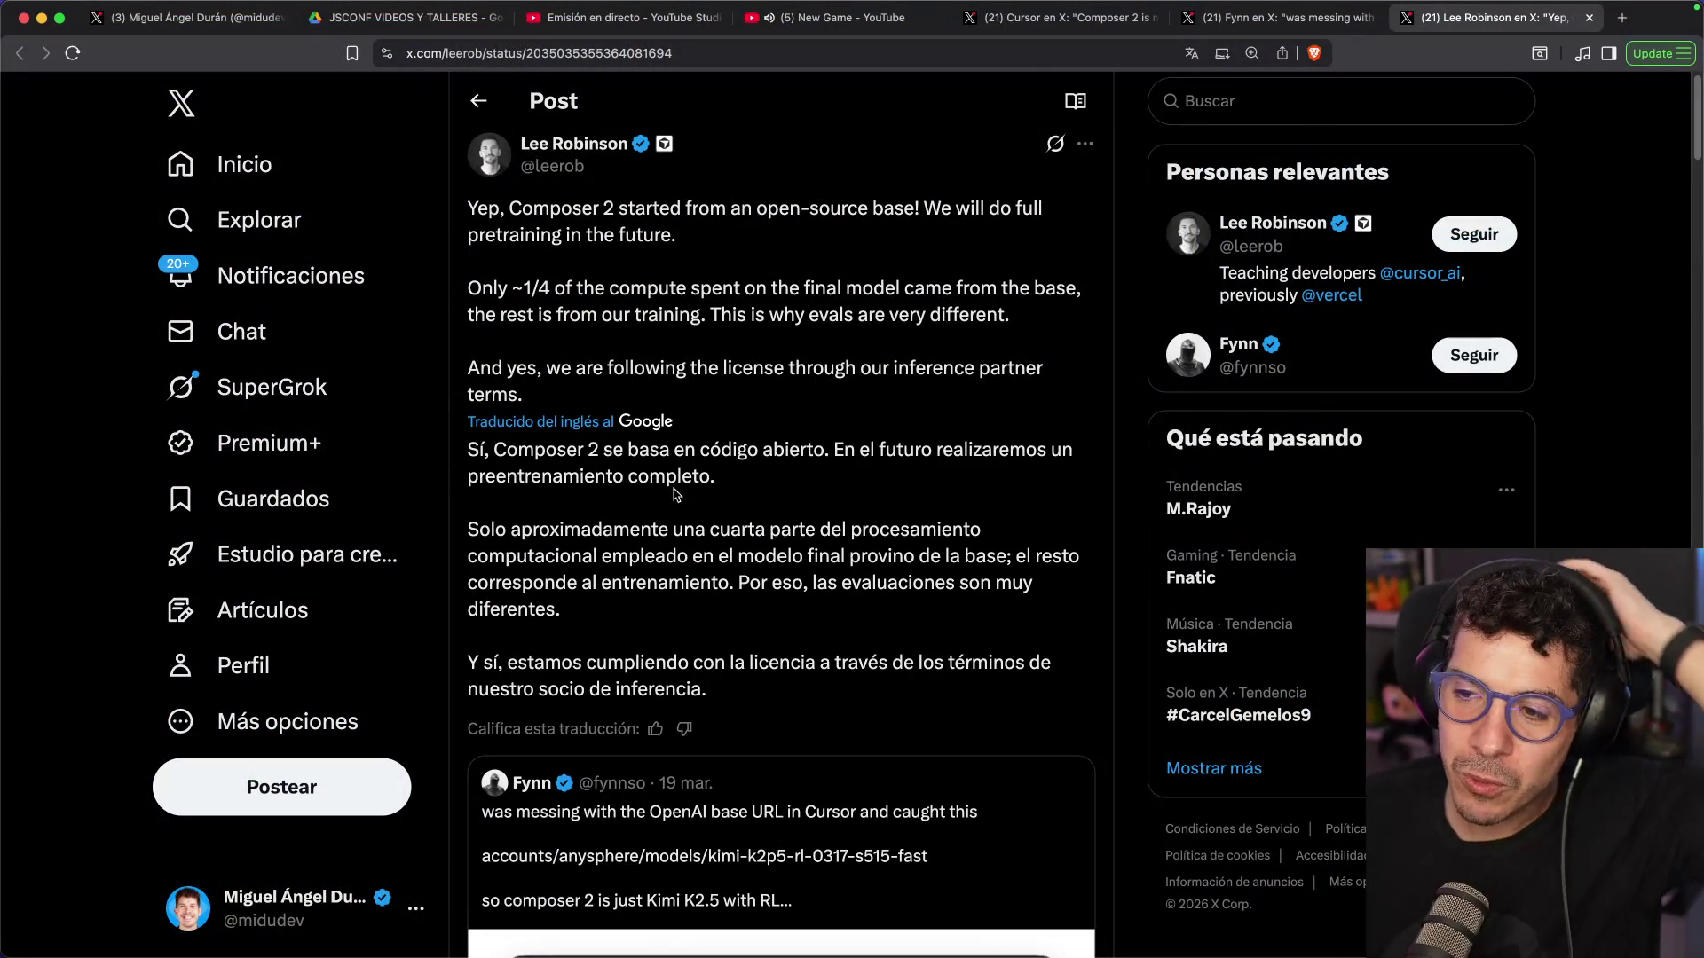
pyautogui.moveTo(622, 477); pyautogui.dragTo(713, 473)
pyautogui.click(711, 470)
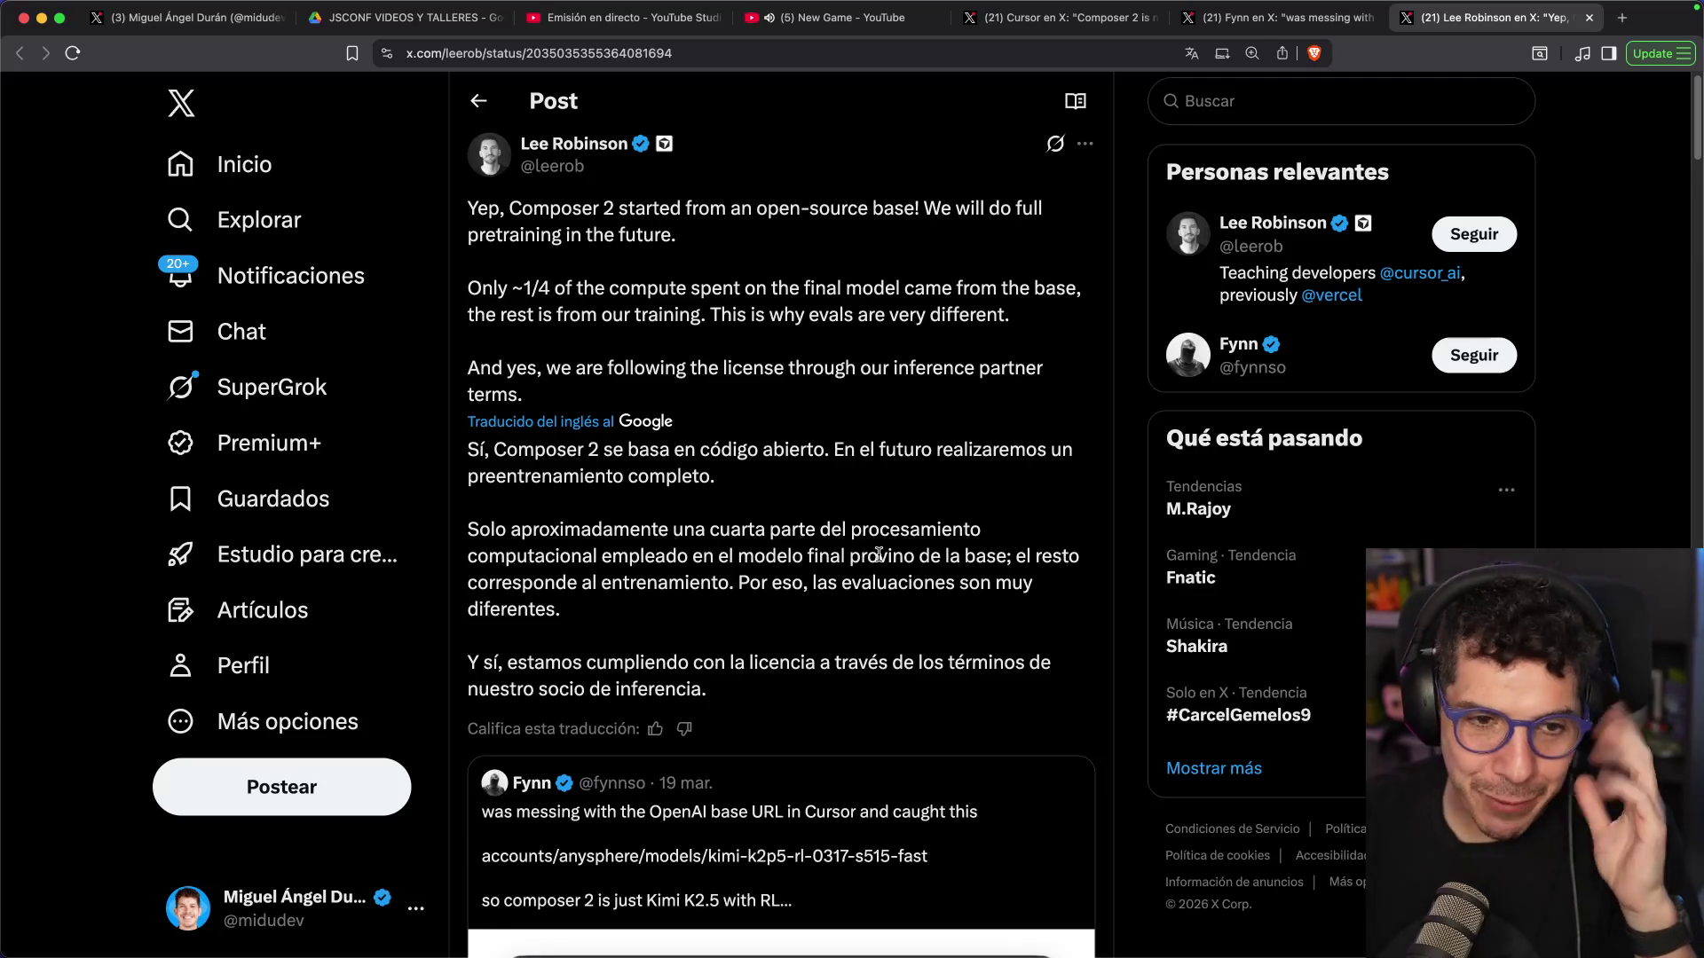
pyautogui.scroll(-2, 768, 681)
pyautogui.moveTo(751, 561); pyautogui.dragTo(991, 582)
pyautogui.click(1003, 582)
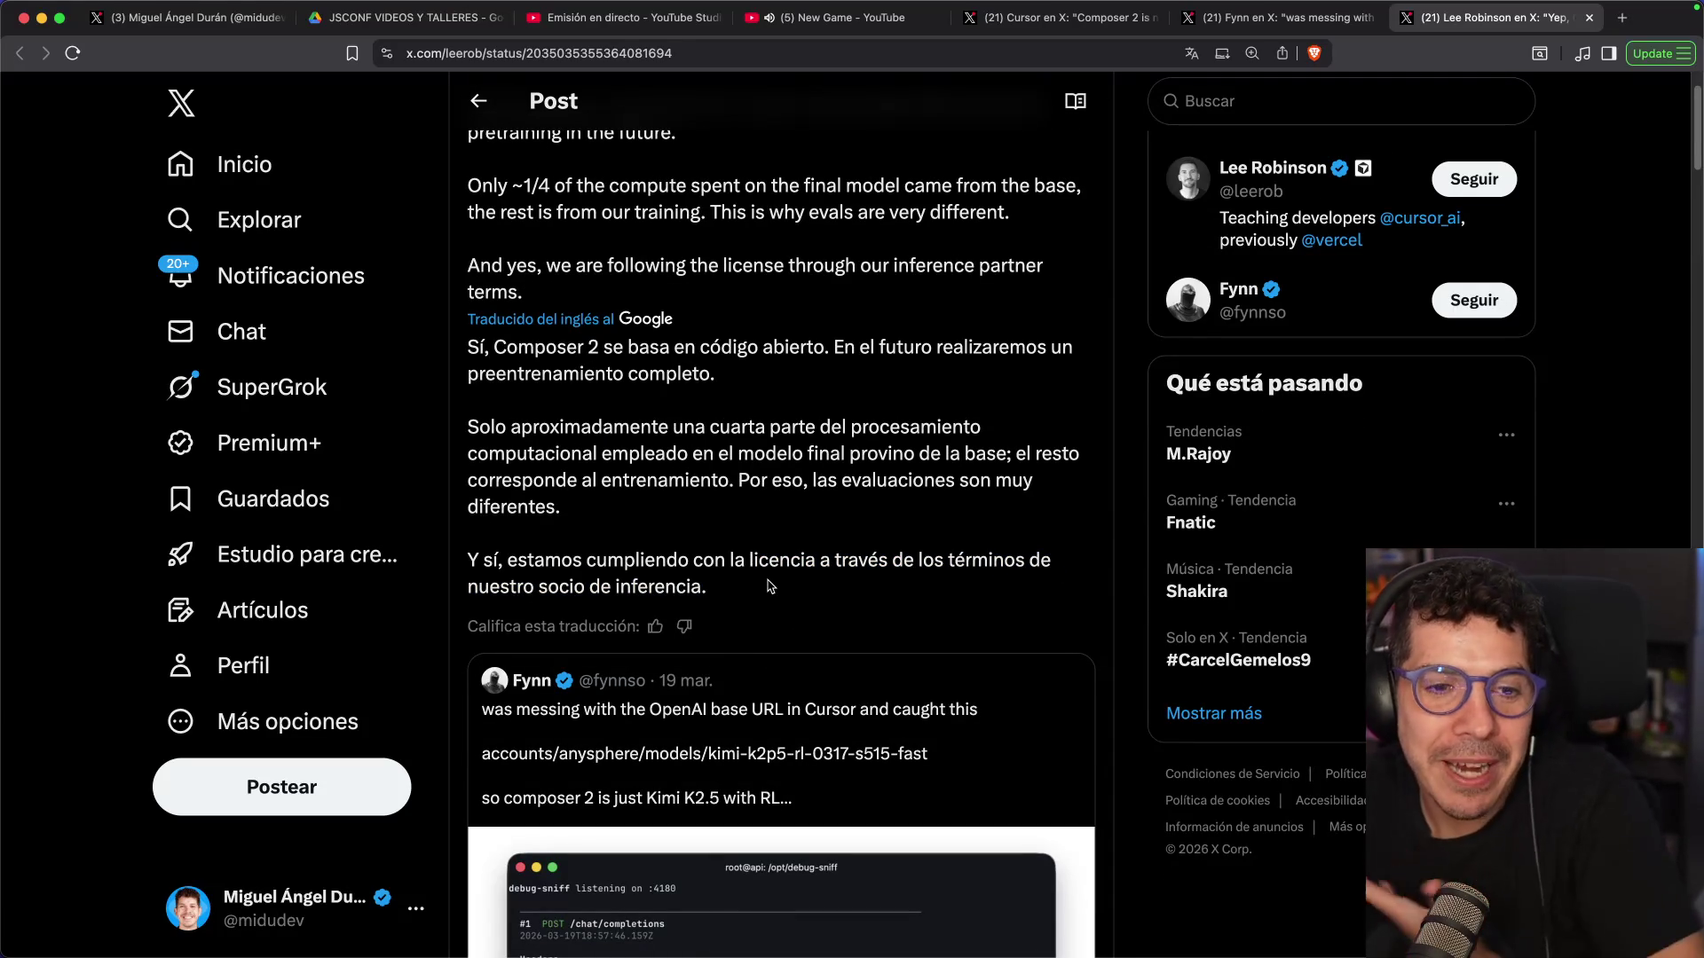
# Open the reply admitting KIMI K2.5 was Composer 2's base
pyautogui.scroll(2, 743, 547)
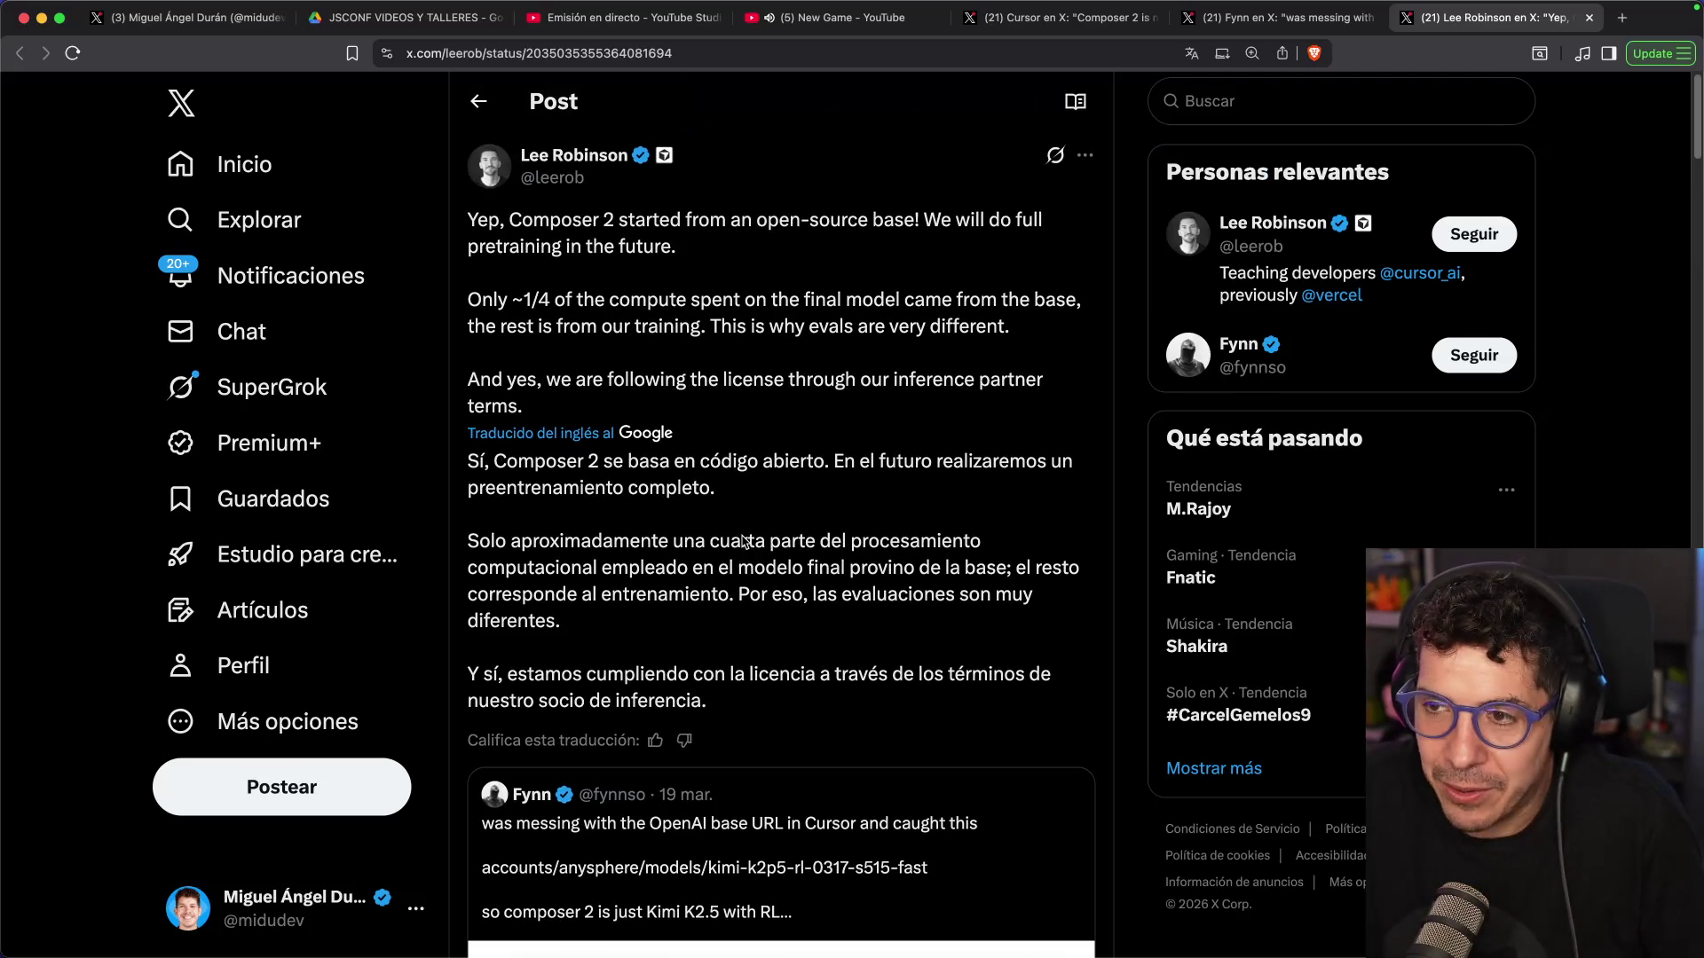
pyautogui.scroll(-5, 710, 438)
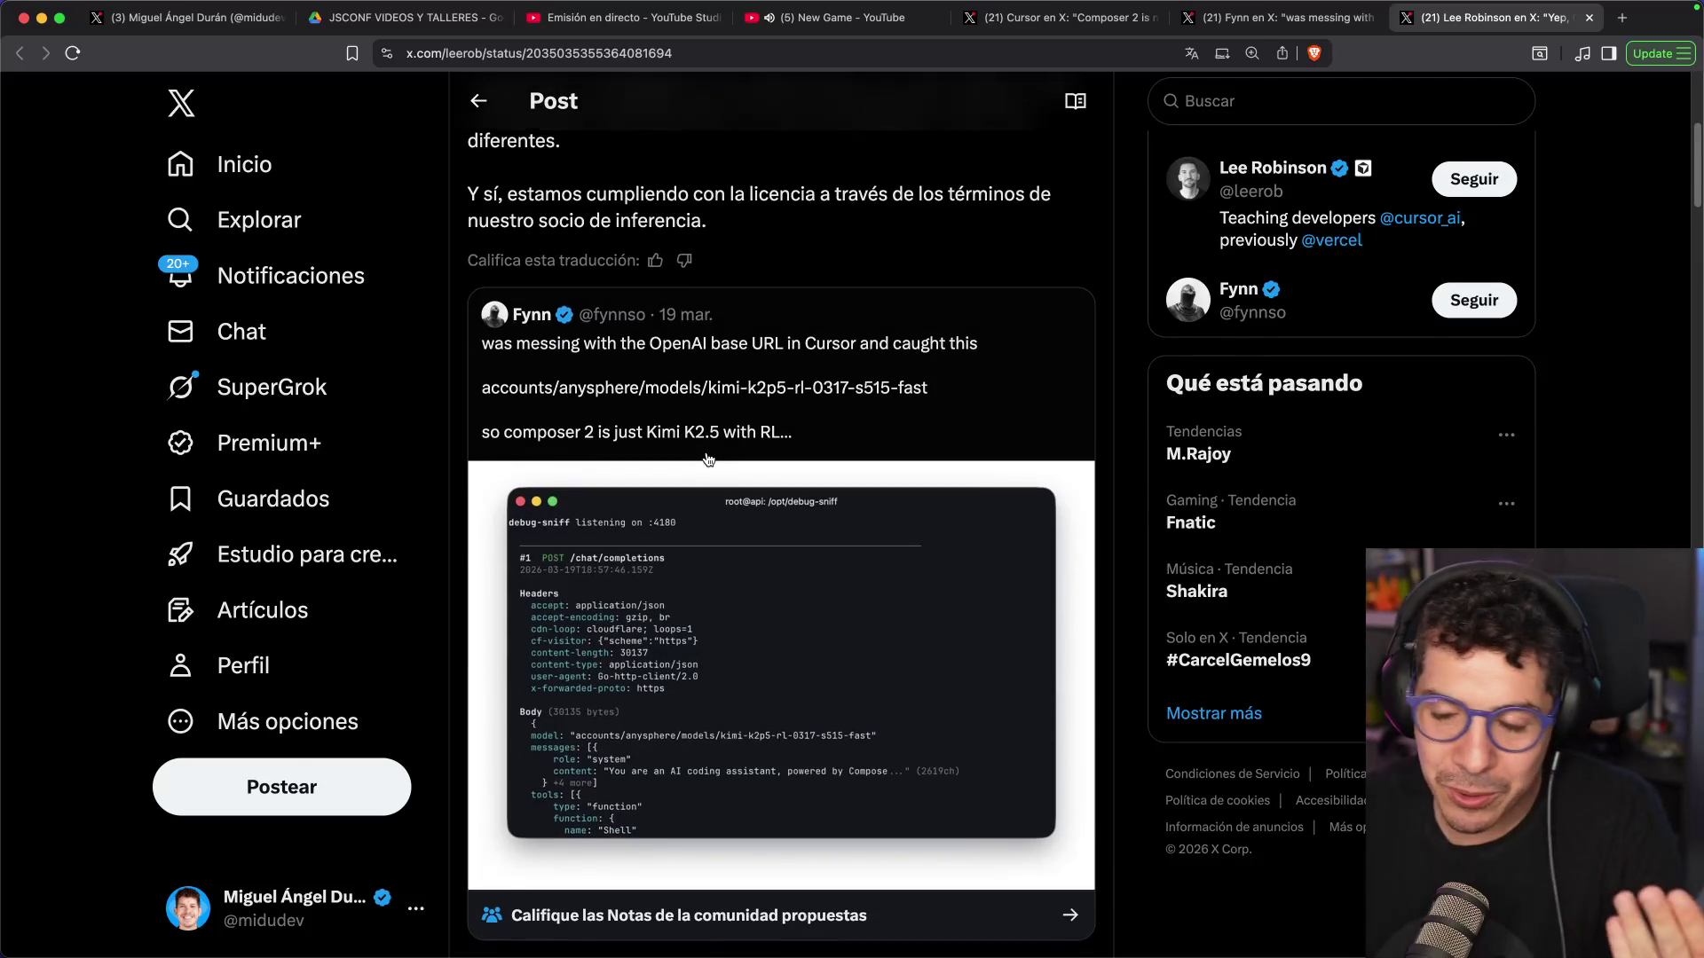
pyautogui.scroll(5, 710, 458)
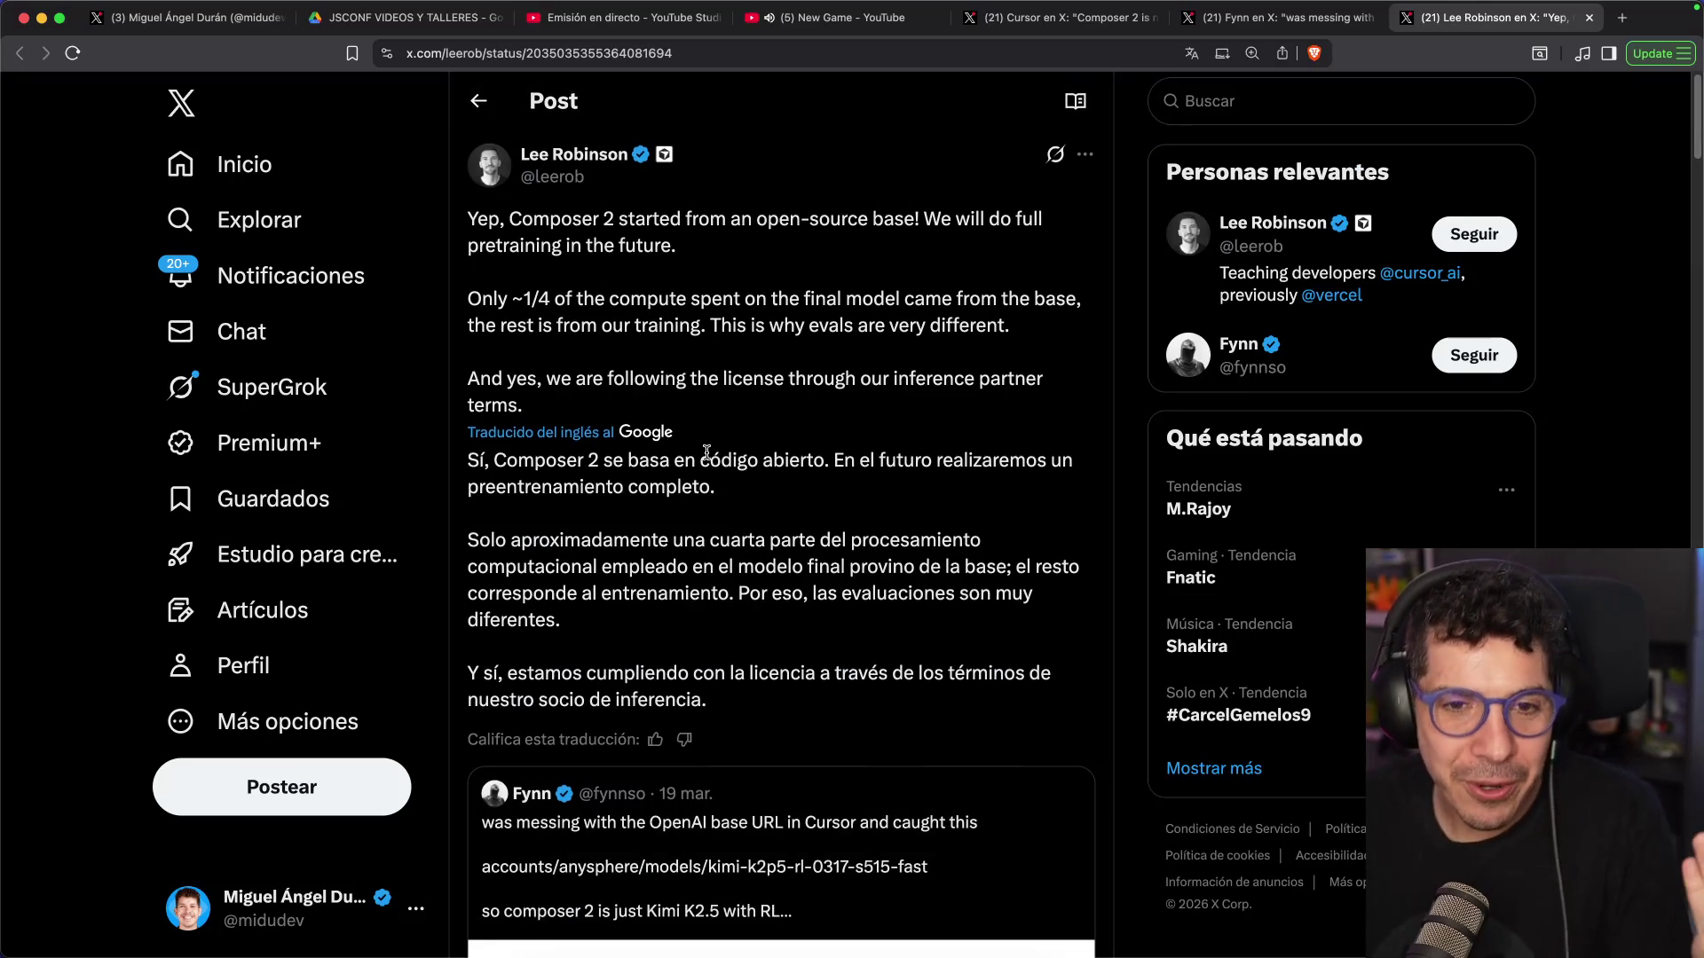
pyautogui.scroll(-10, 708, 452)
pyautogui.click(721, 451)
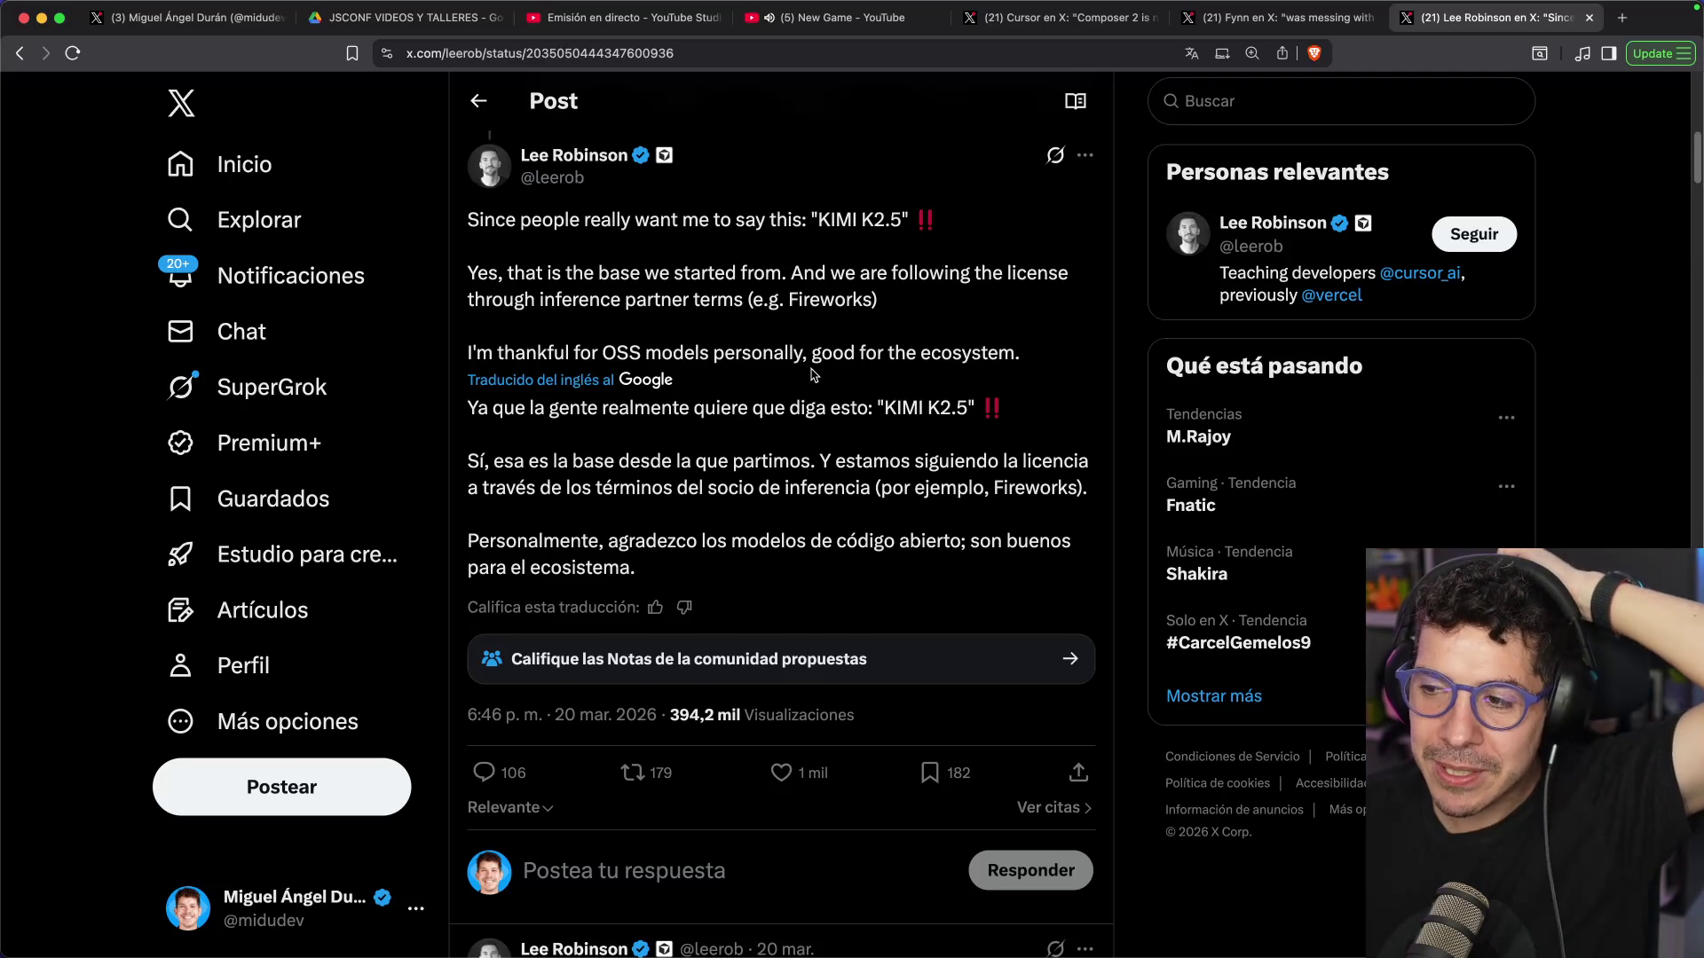
# Highlight the inference partner, 'Fireworks' and 'código abierto', then open the Kimi-team licence confirmation reply
pyautogui.moveTo(727, 483); pyautogui.dragTo(854, 489)
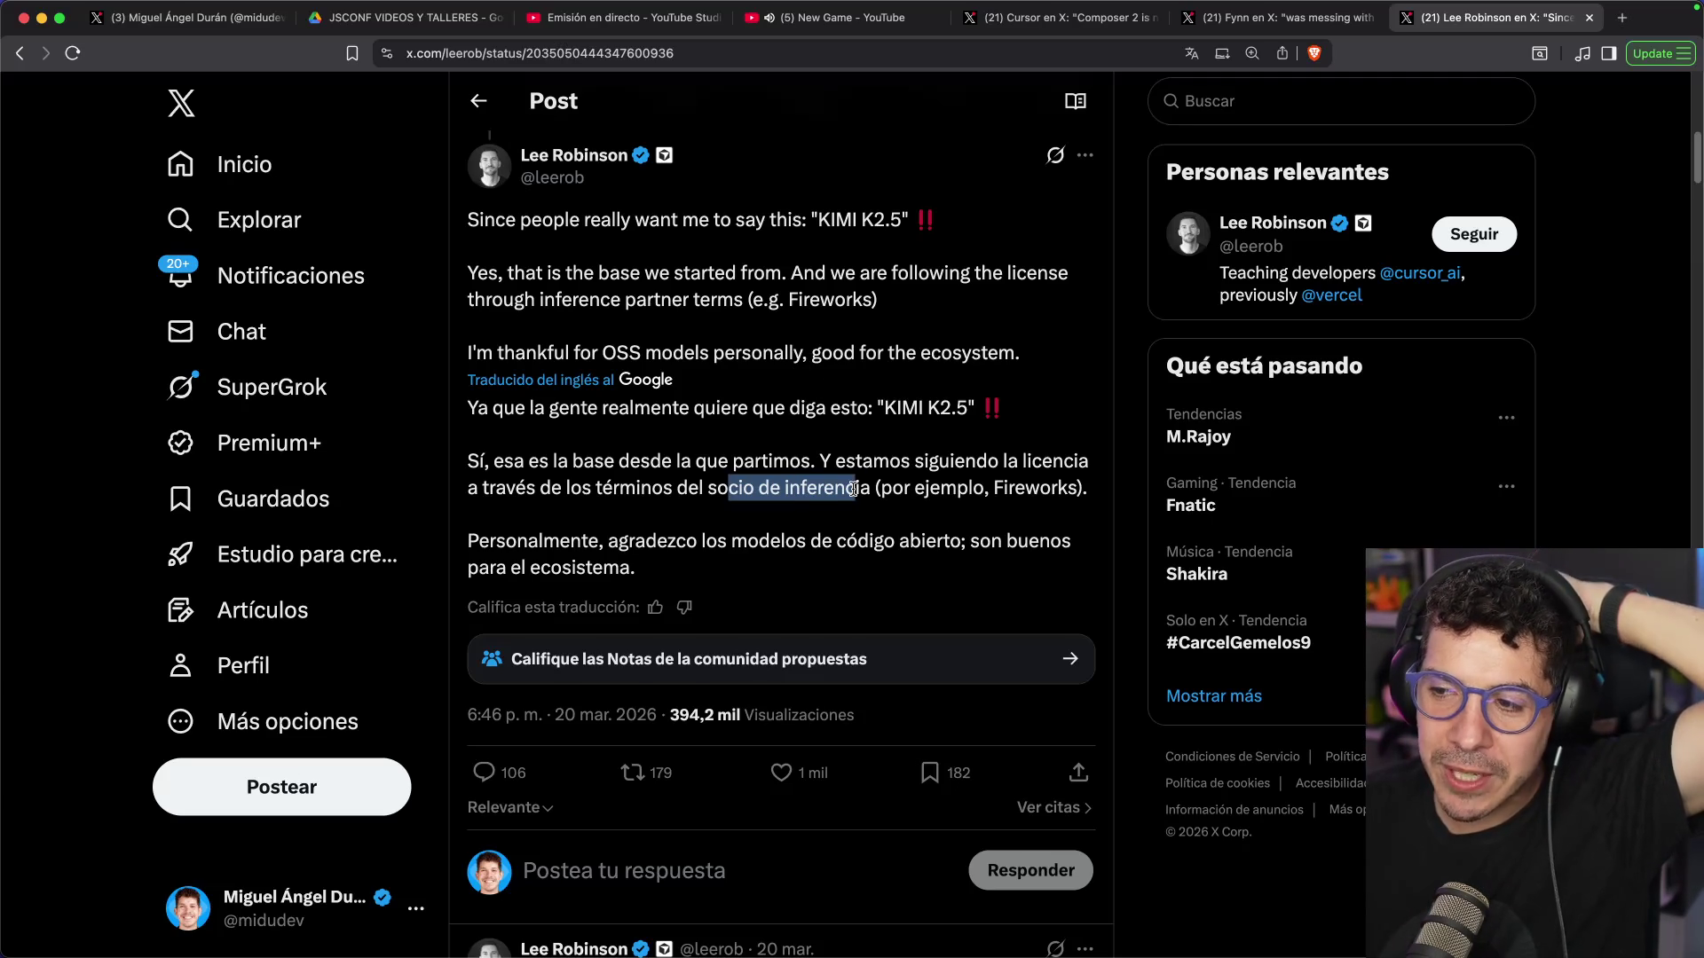
pyautogui.doubleClick(1041, 486)
pyautogui.click(631, 536)
pyautogui.moveTo(829, 543); pyautogui.dragTo(966, 545)
pyautogui.click(967, 545)
pyautogui.scroll(-5, 690, 533)
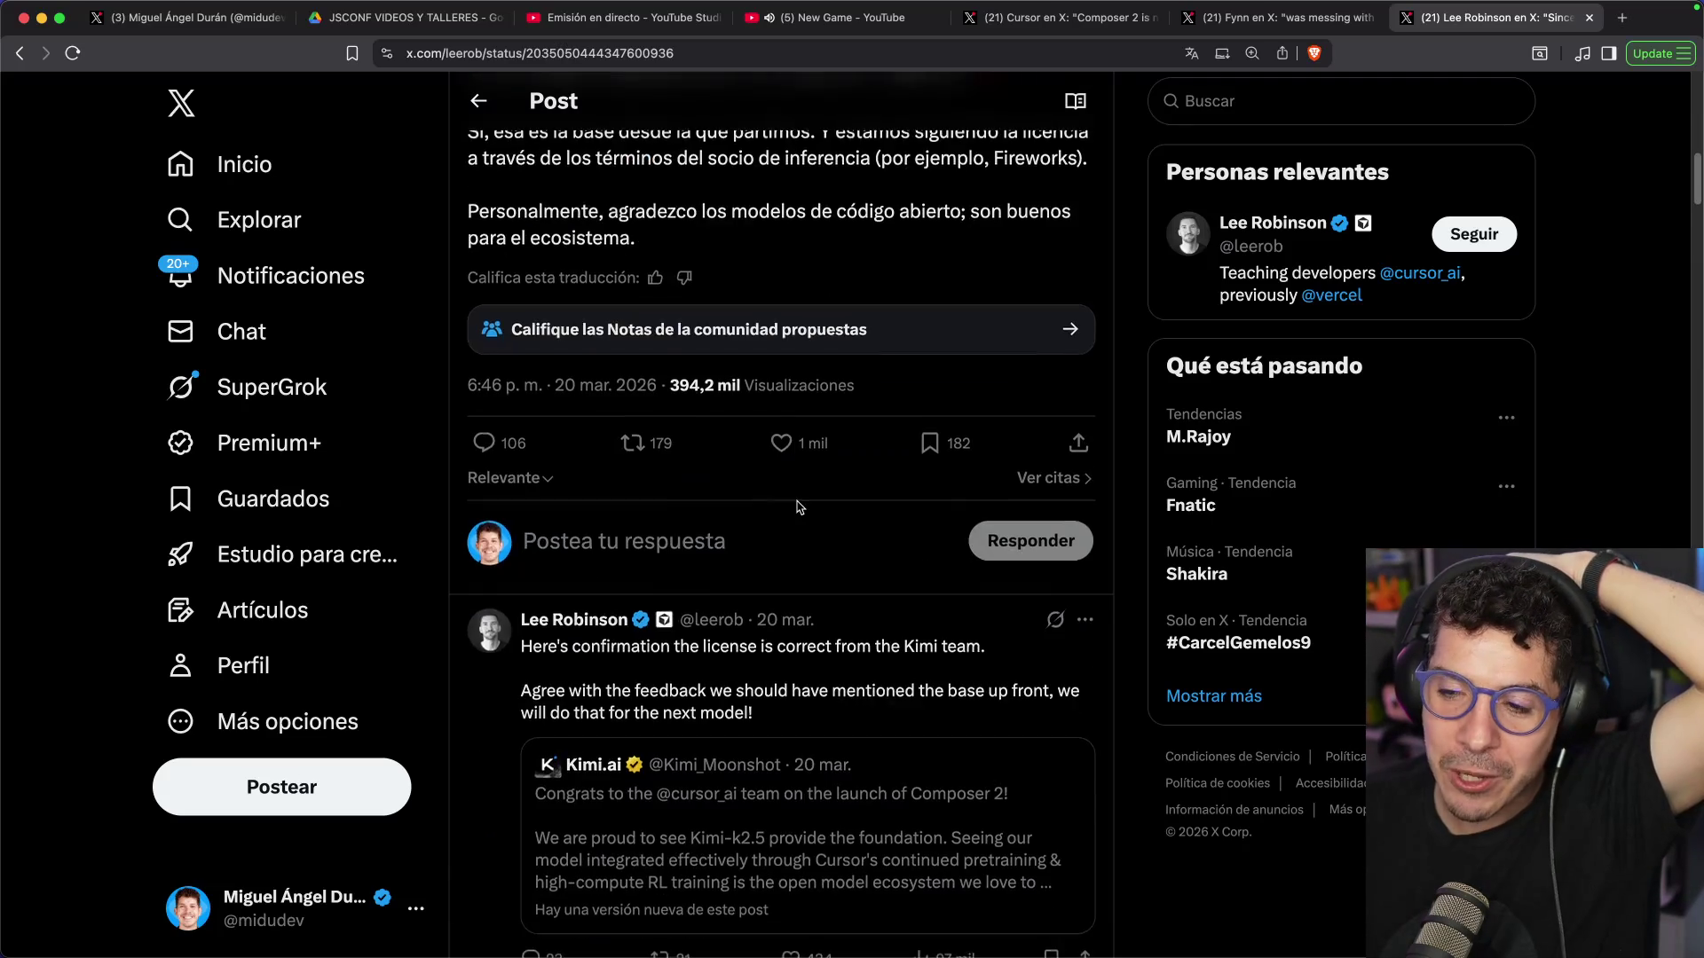
pyautogui.click(750, 553)
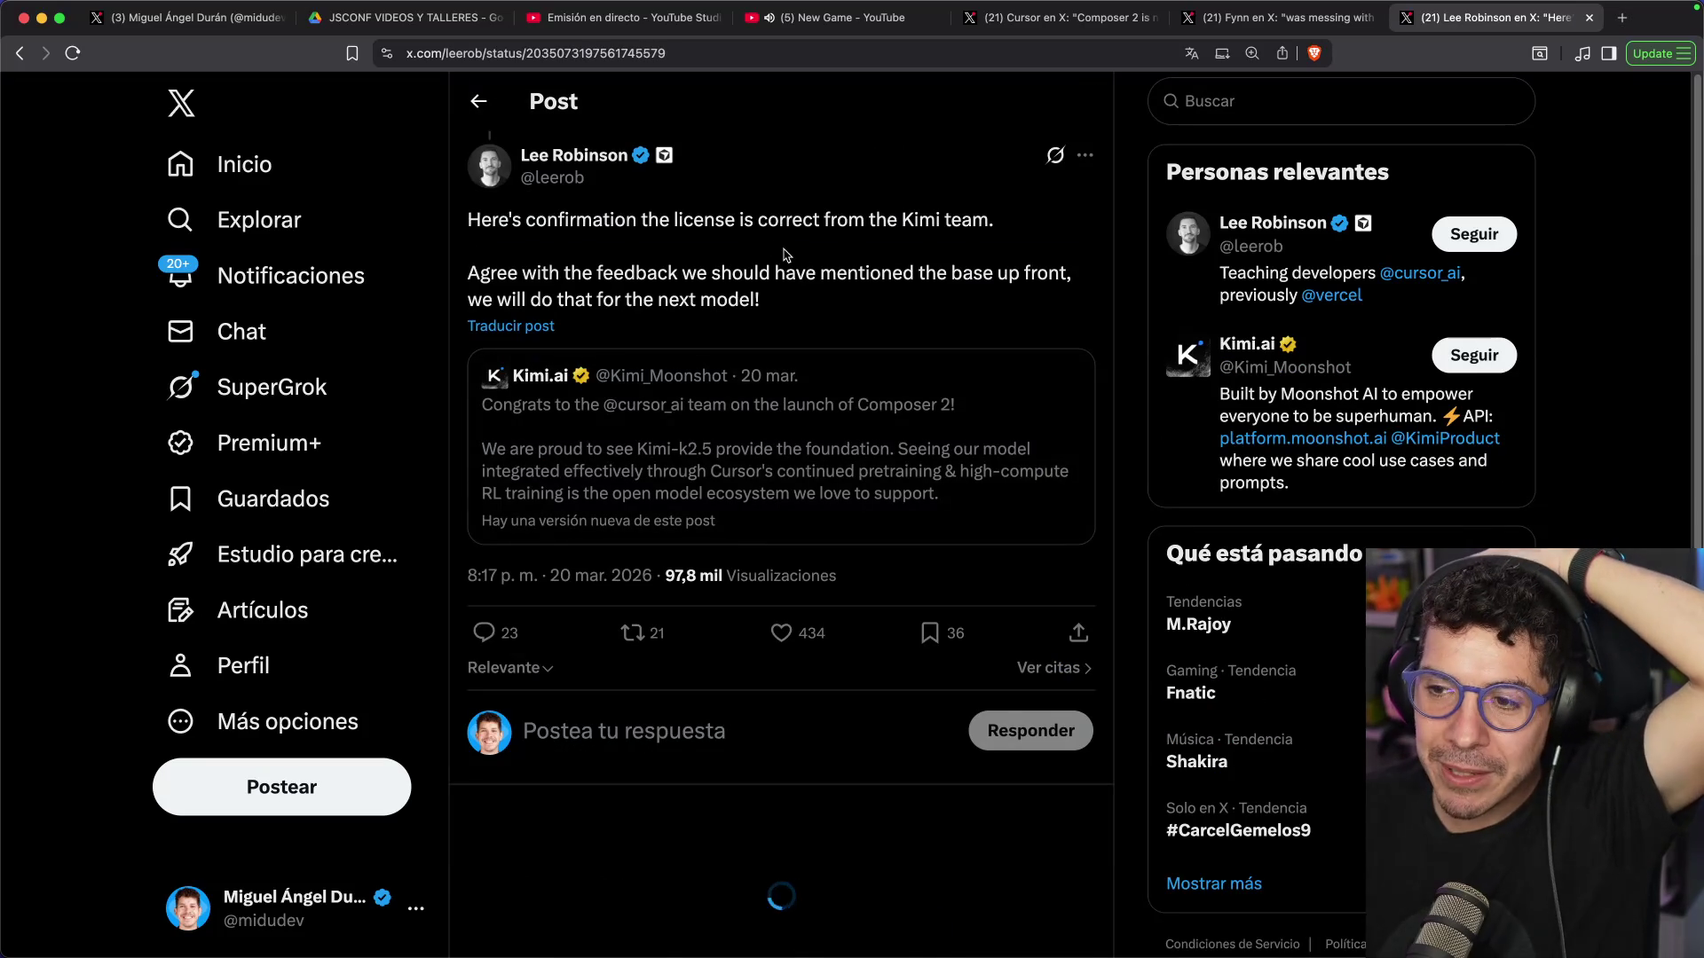
# Open the quoted Kimi.ai congratulations post and show its Spanish translation
pyautogui.click(776, 425)
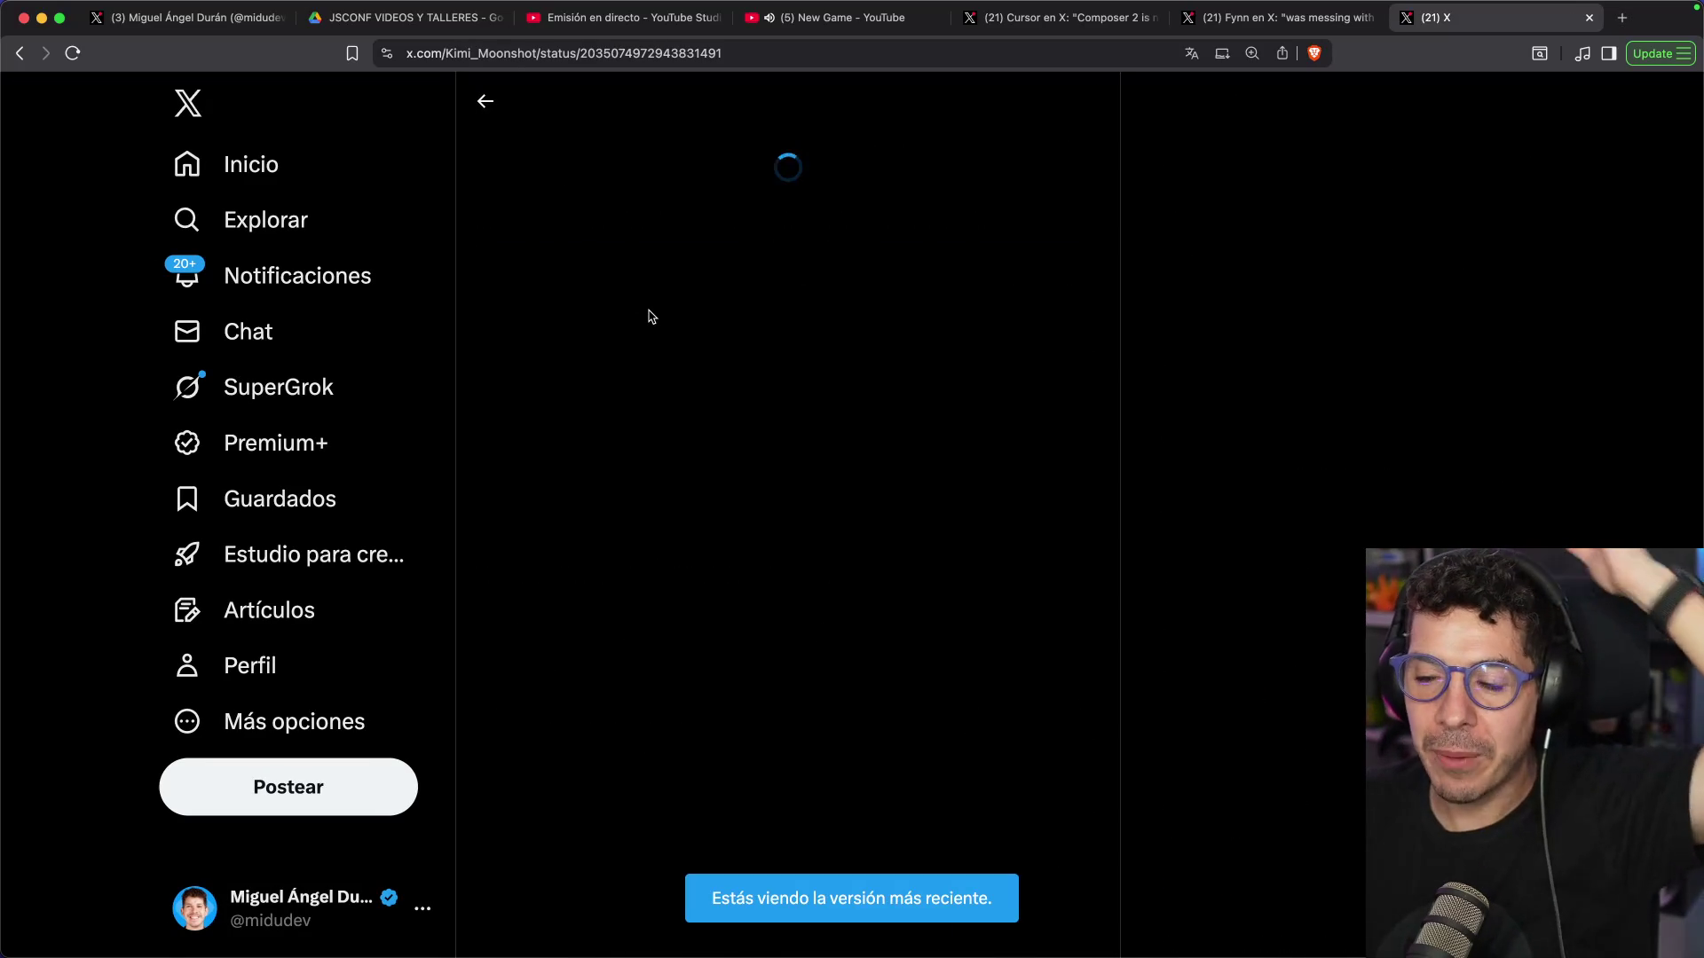
pyautogui.click(508, 434)
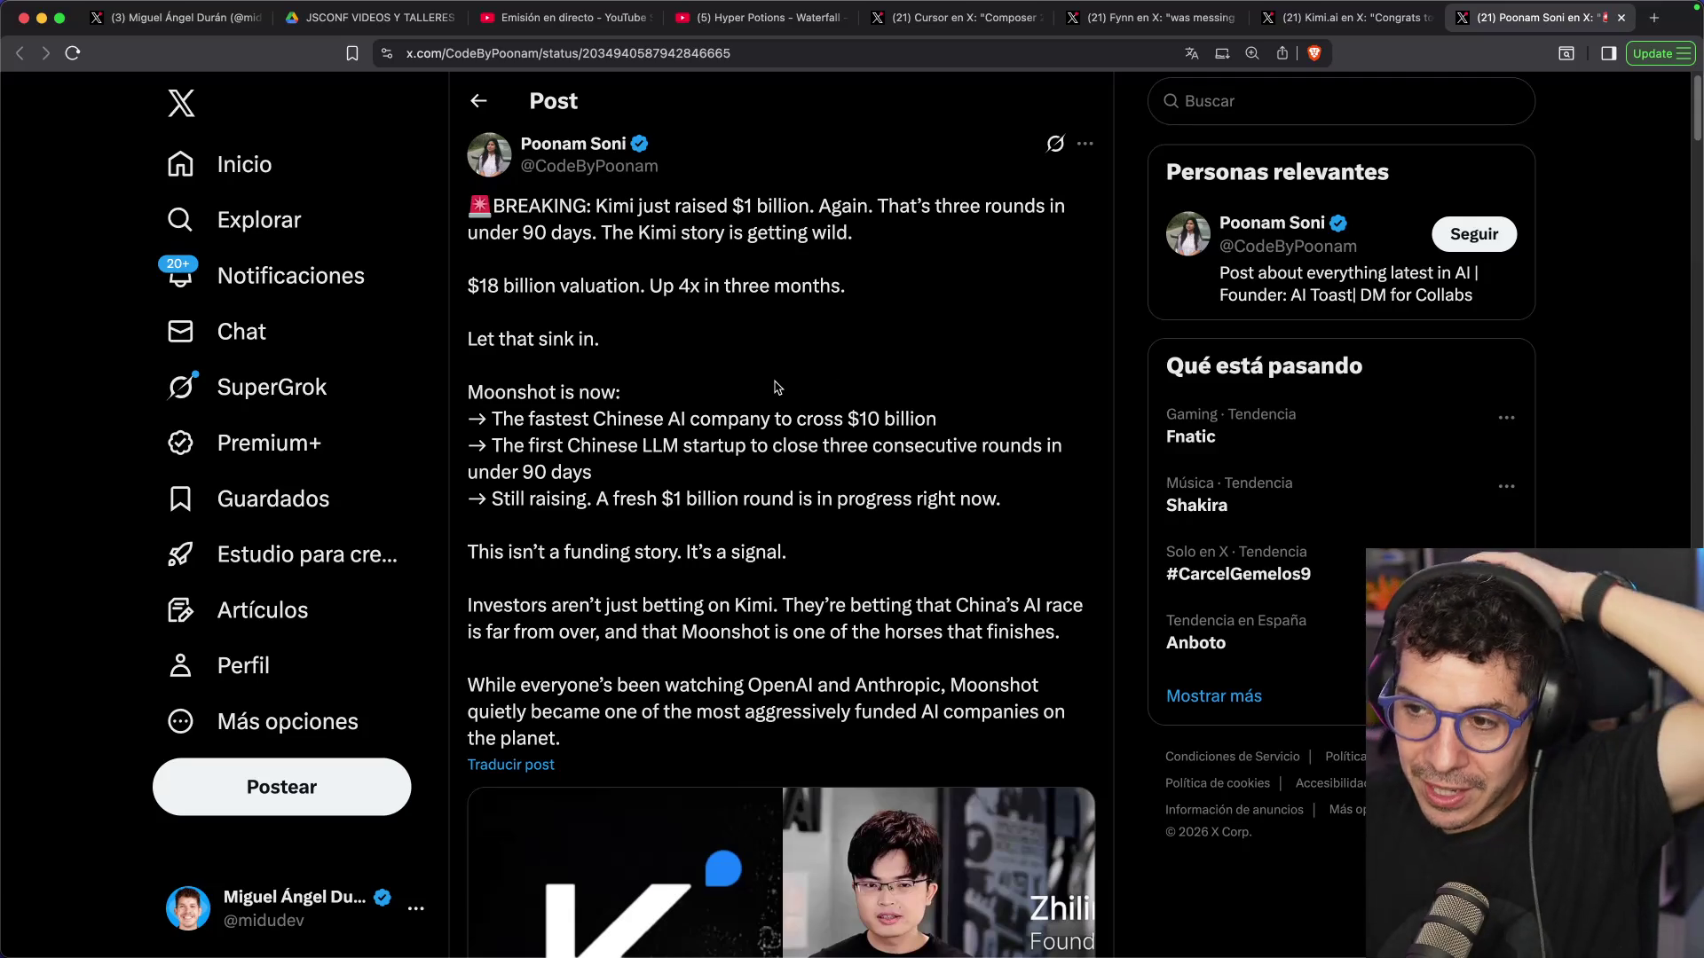
pyautogui.scroll(-5, 771, 379)
pyautogui.scroll(-8, 772, 383)
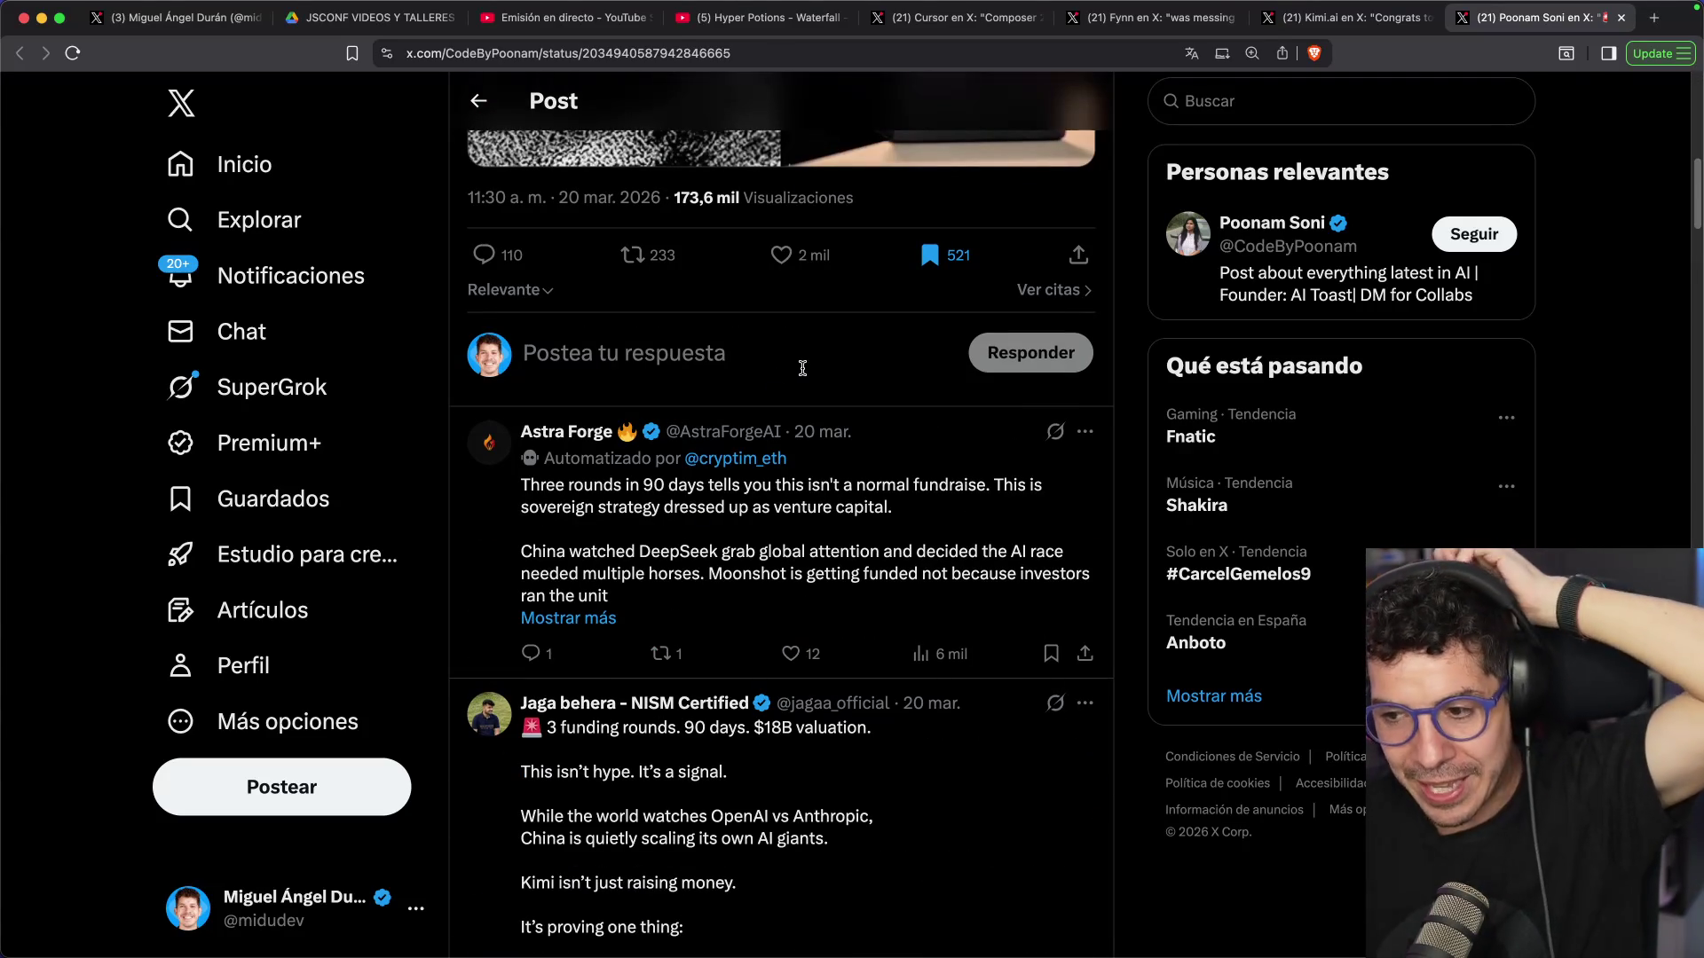
pyautogui.scroll(10, 802, 368)
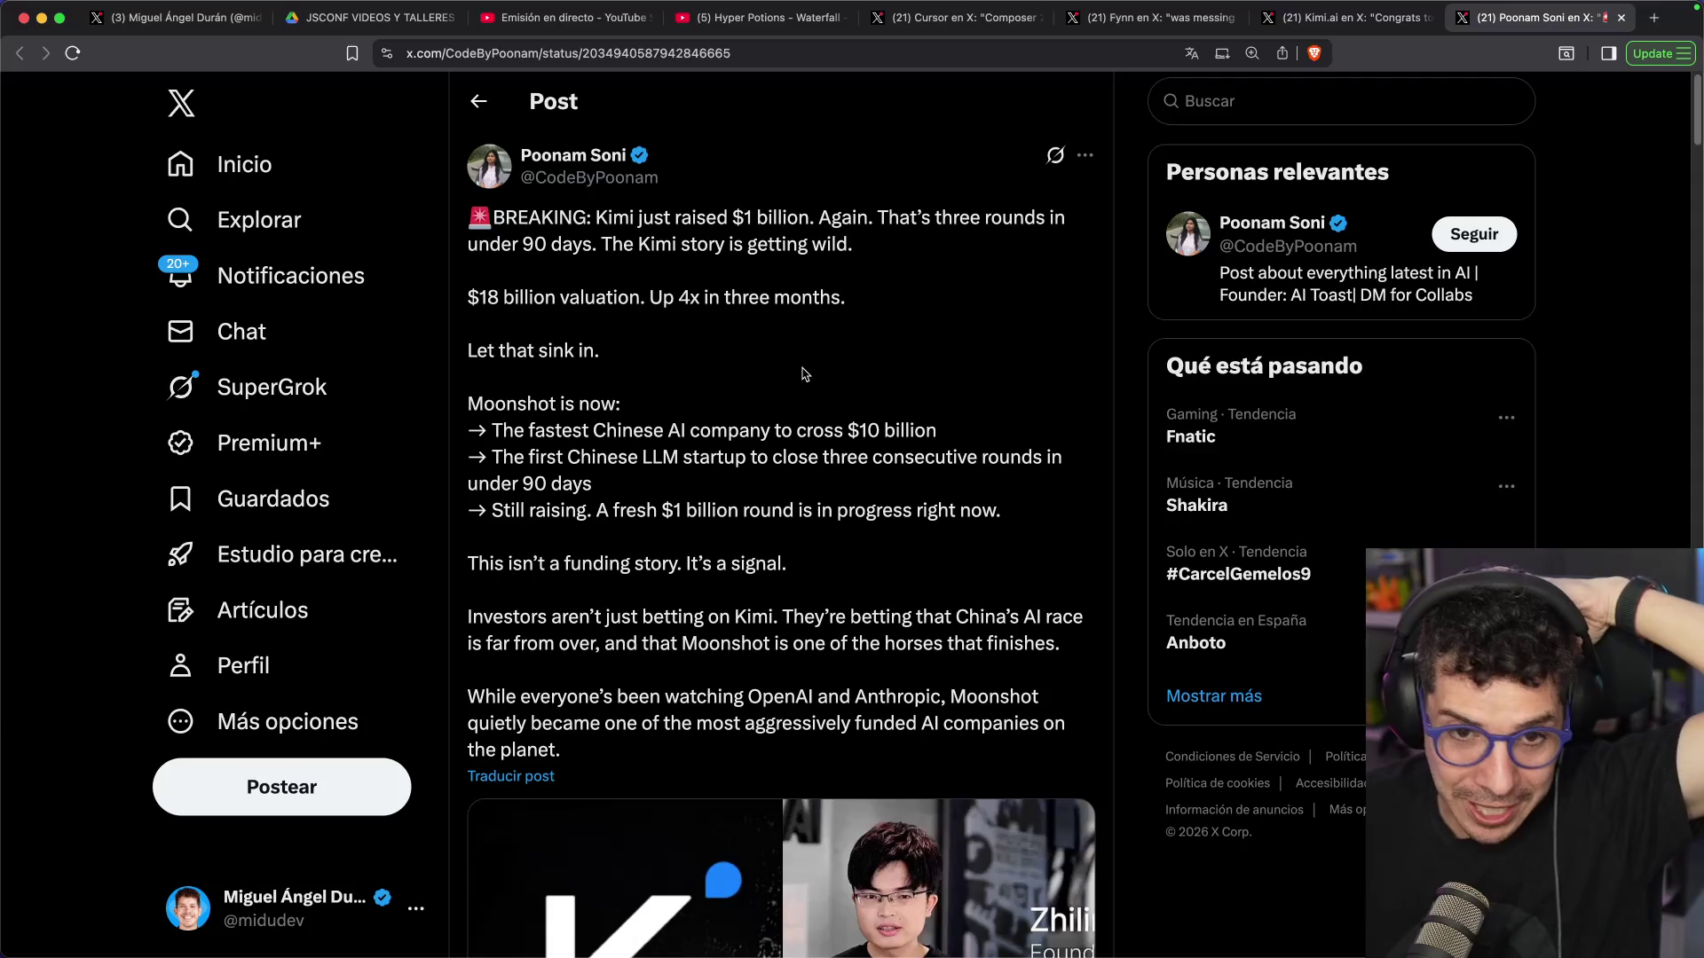
pyautogui.scroll(-15, 754, 419)
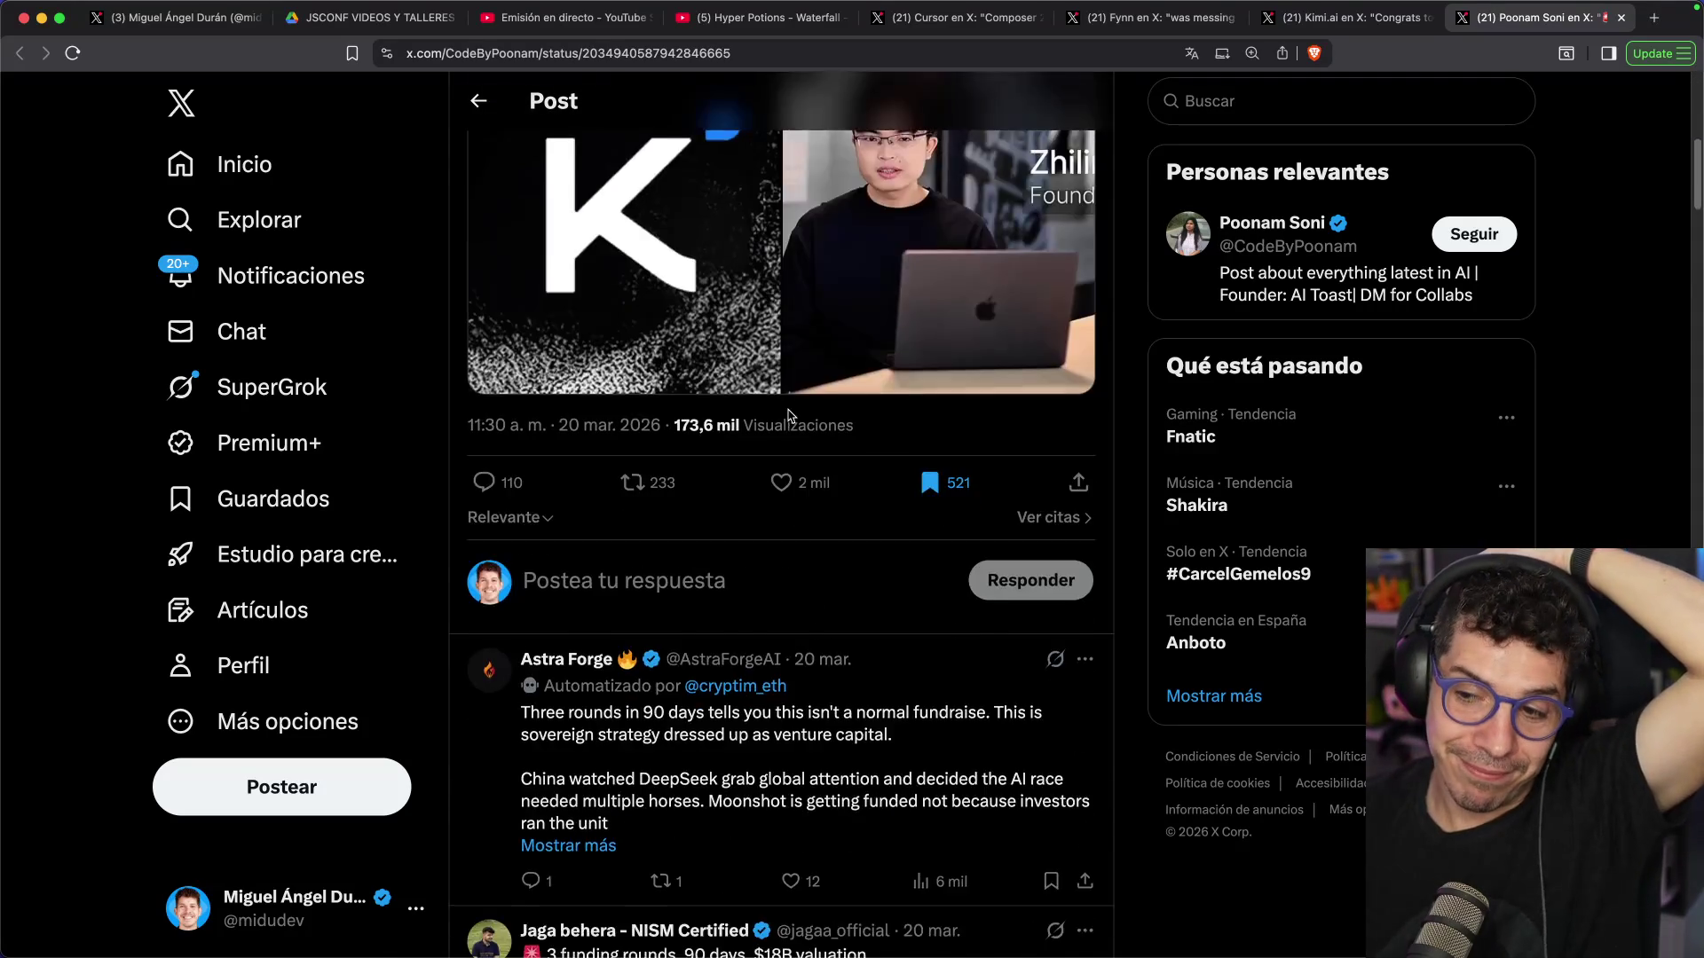
pyautogui.scroll(12, 789, 415)
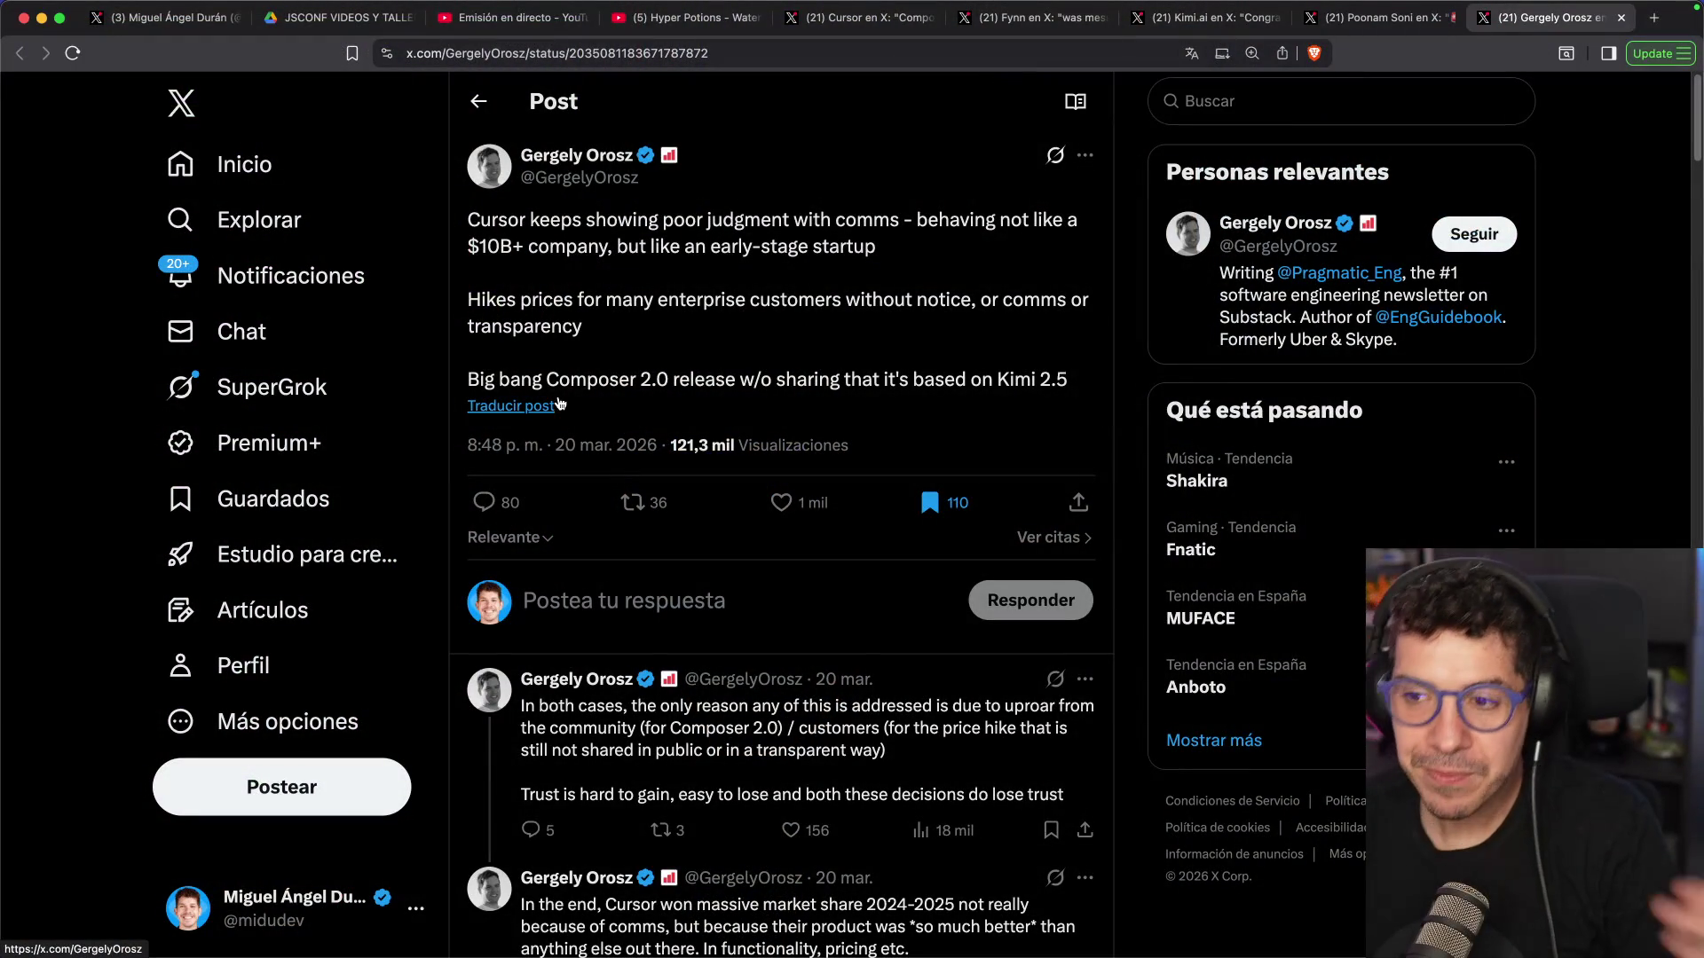
# Translate the Cursor criticism post and highlight phrases on poor communication, the 10.000 million company and price rises
pyautogui.click(532, 405)
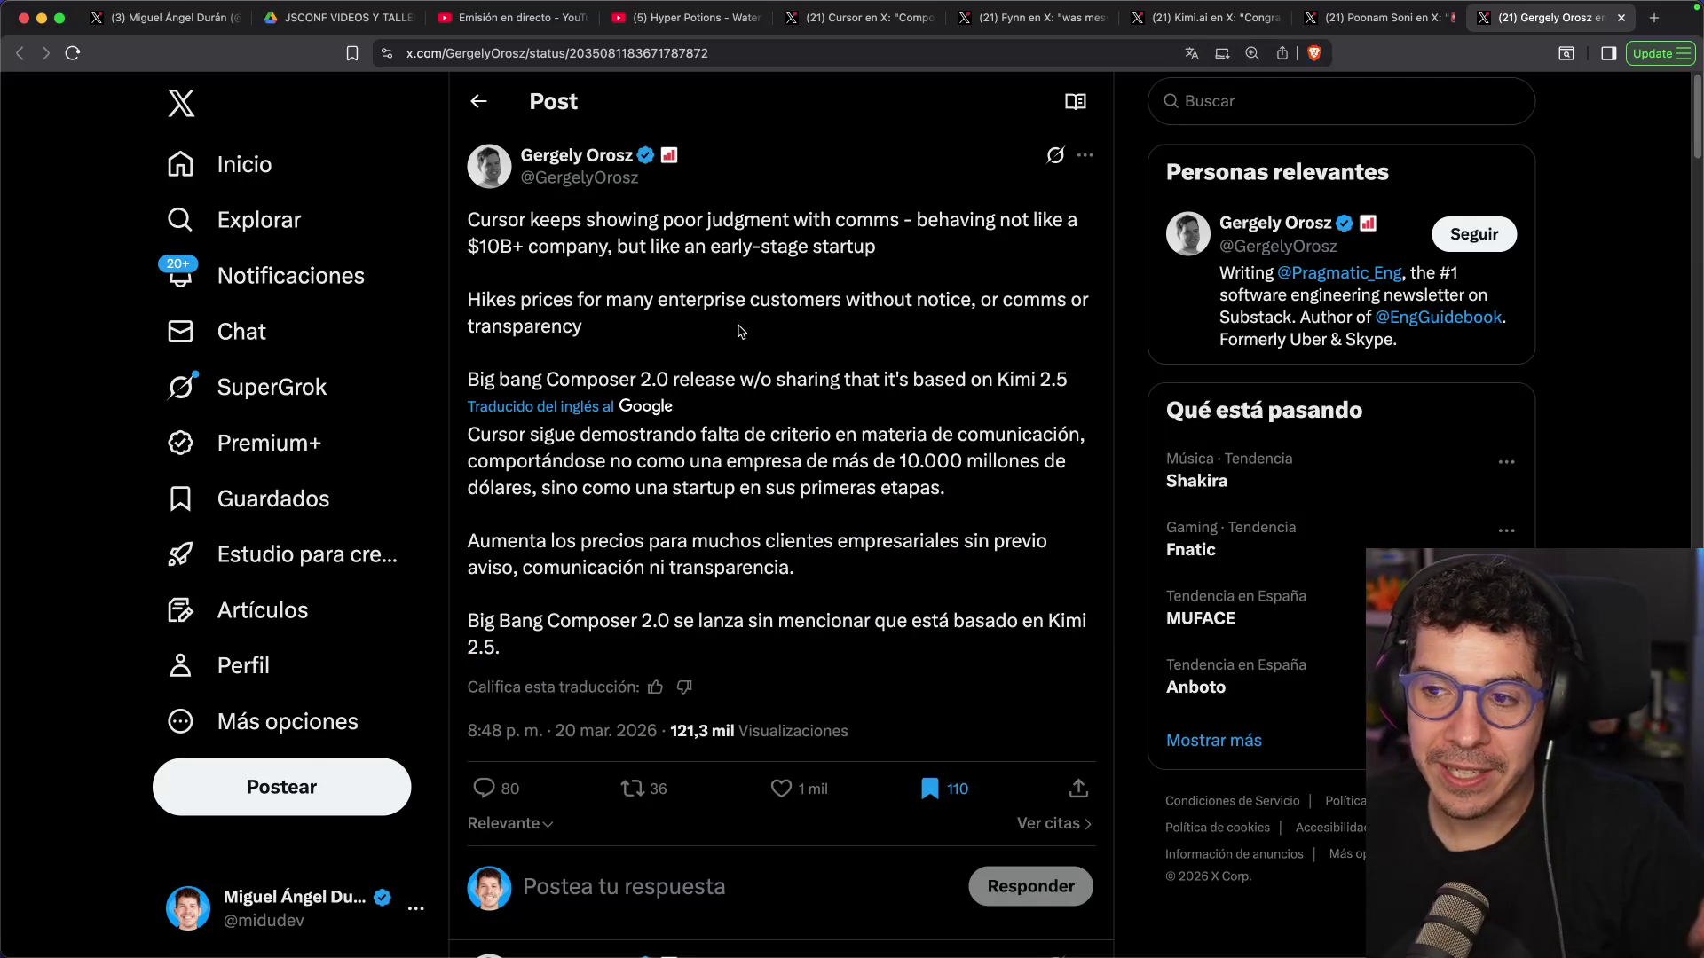
pyautogui.moveTo(733, 435); pyautogui.dragTo(1022, 439)
pyautogui.click(976, 448)
pyautogui.moveTo(619, 461); pyautogui.dragTo(921, 462)
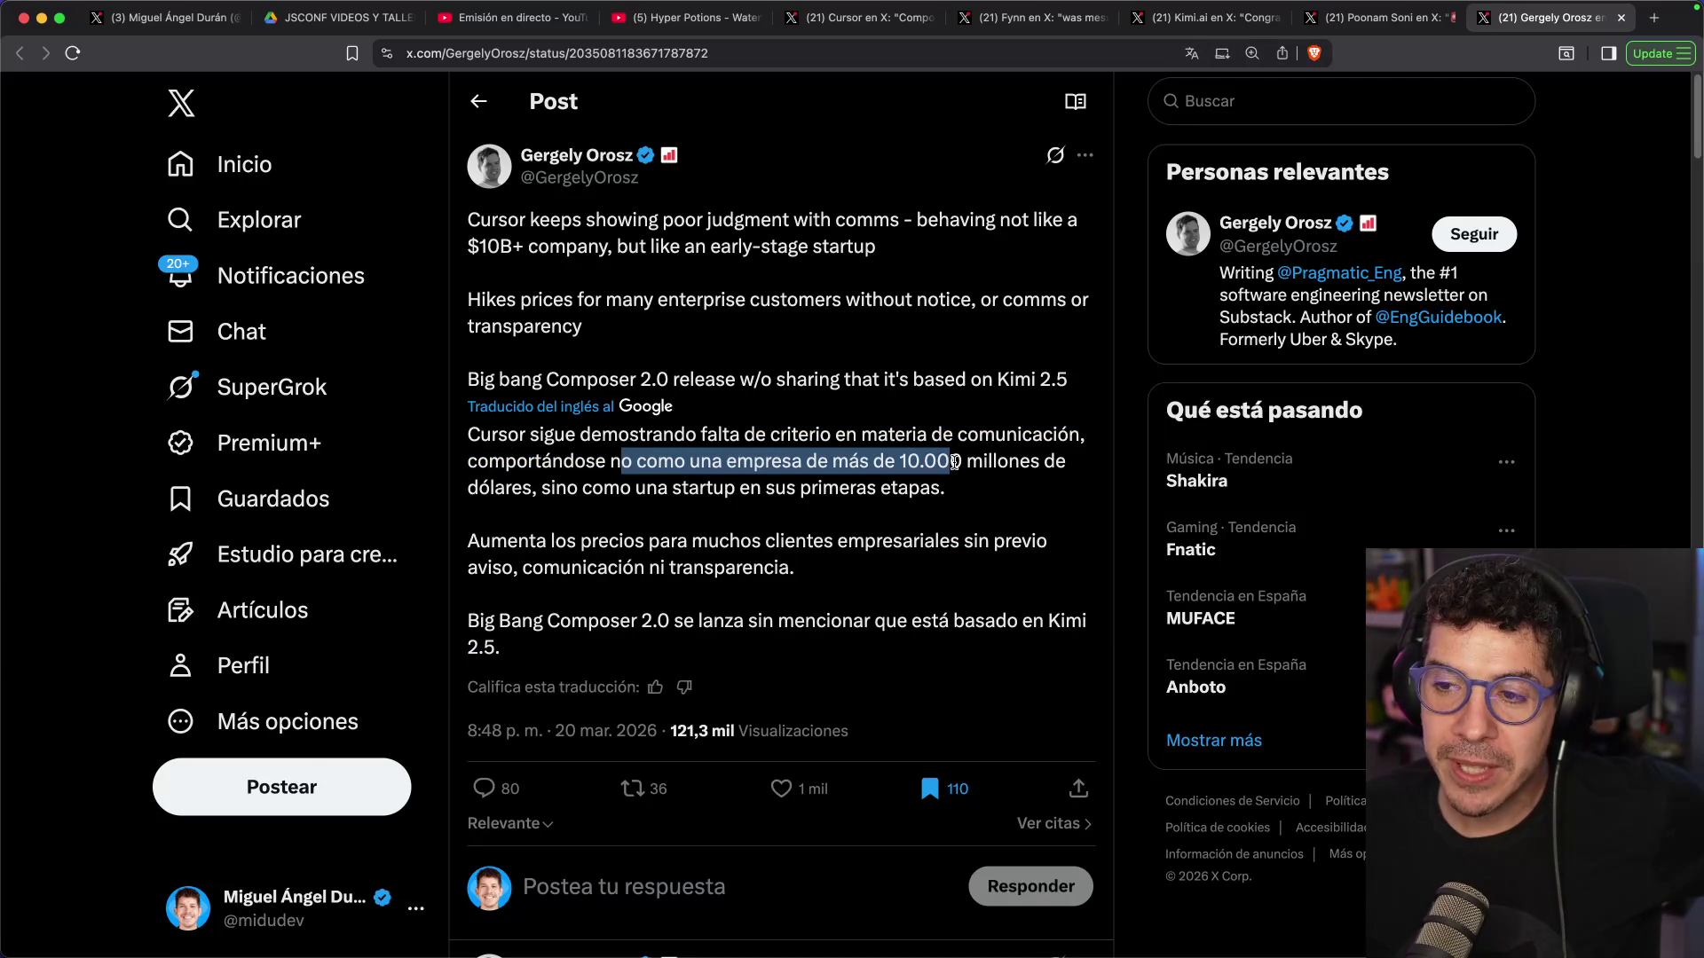
pyautogui.moveTo(769, 488); pyautogui.dragTo(930, 489)
pyautogui.click(923, 488)
pyautogui.moveTo(518, 541); pyautogui.dragTo(692, 540)
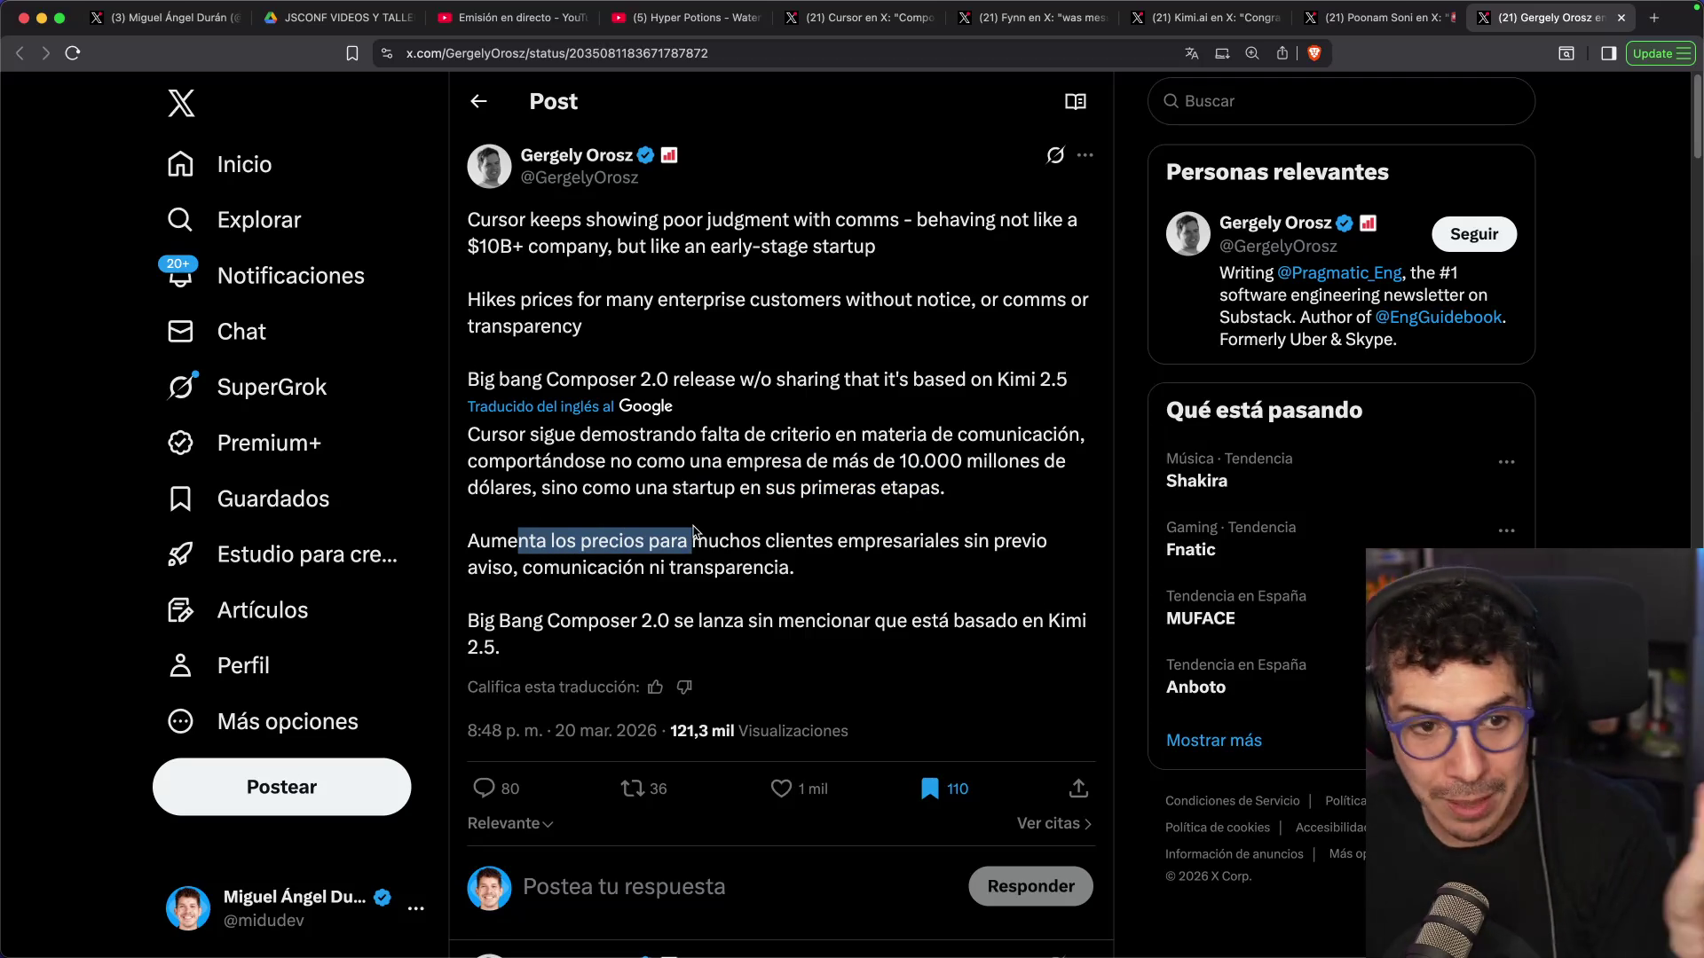
pyautogui.moveTo(710, 568); pyautogui.dragTo(764, 568)
pyautogui.click(759, 527)
# Highlight the phrase about not mentioning Kimi, then open the reply about trust being lost
pyautogui.scroll(-2, 759, 528)
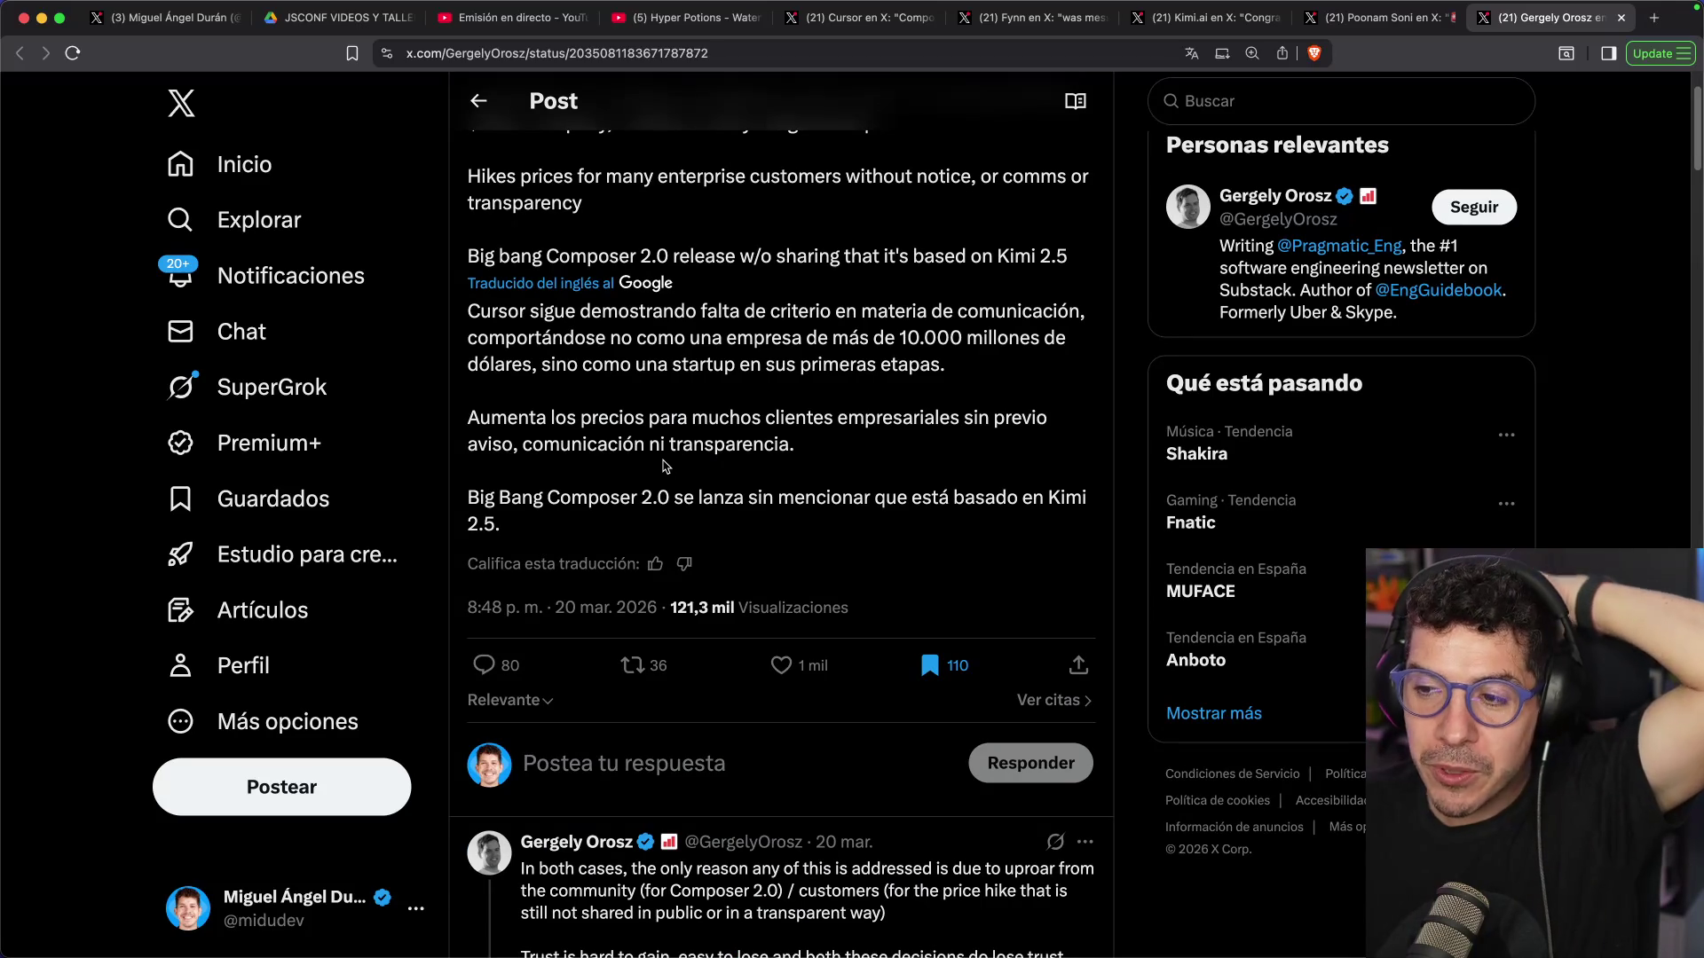
pyautogui.moveTo(792, 497); pyautogui.dragTo(1045, 507)
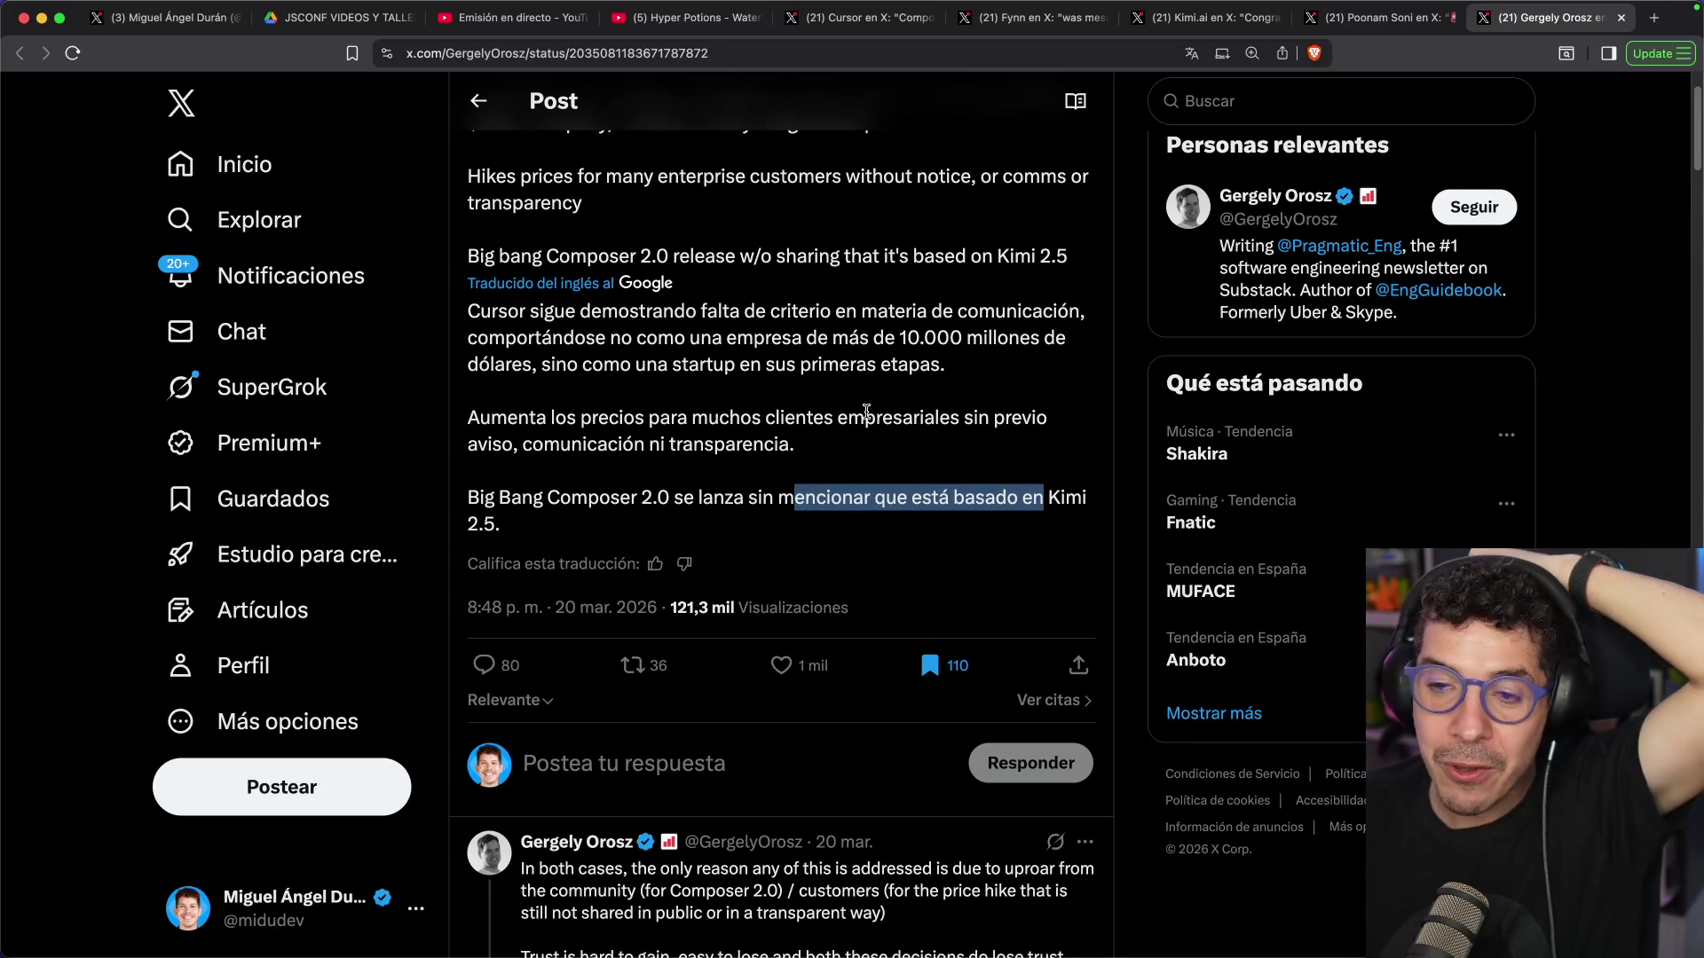
pyautogui.scroll(-5, 866, 411)
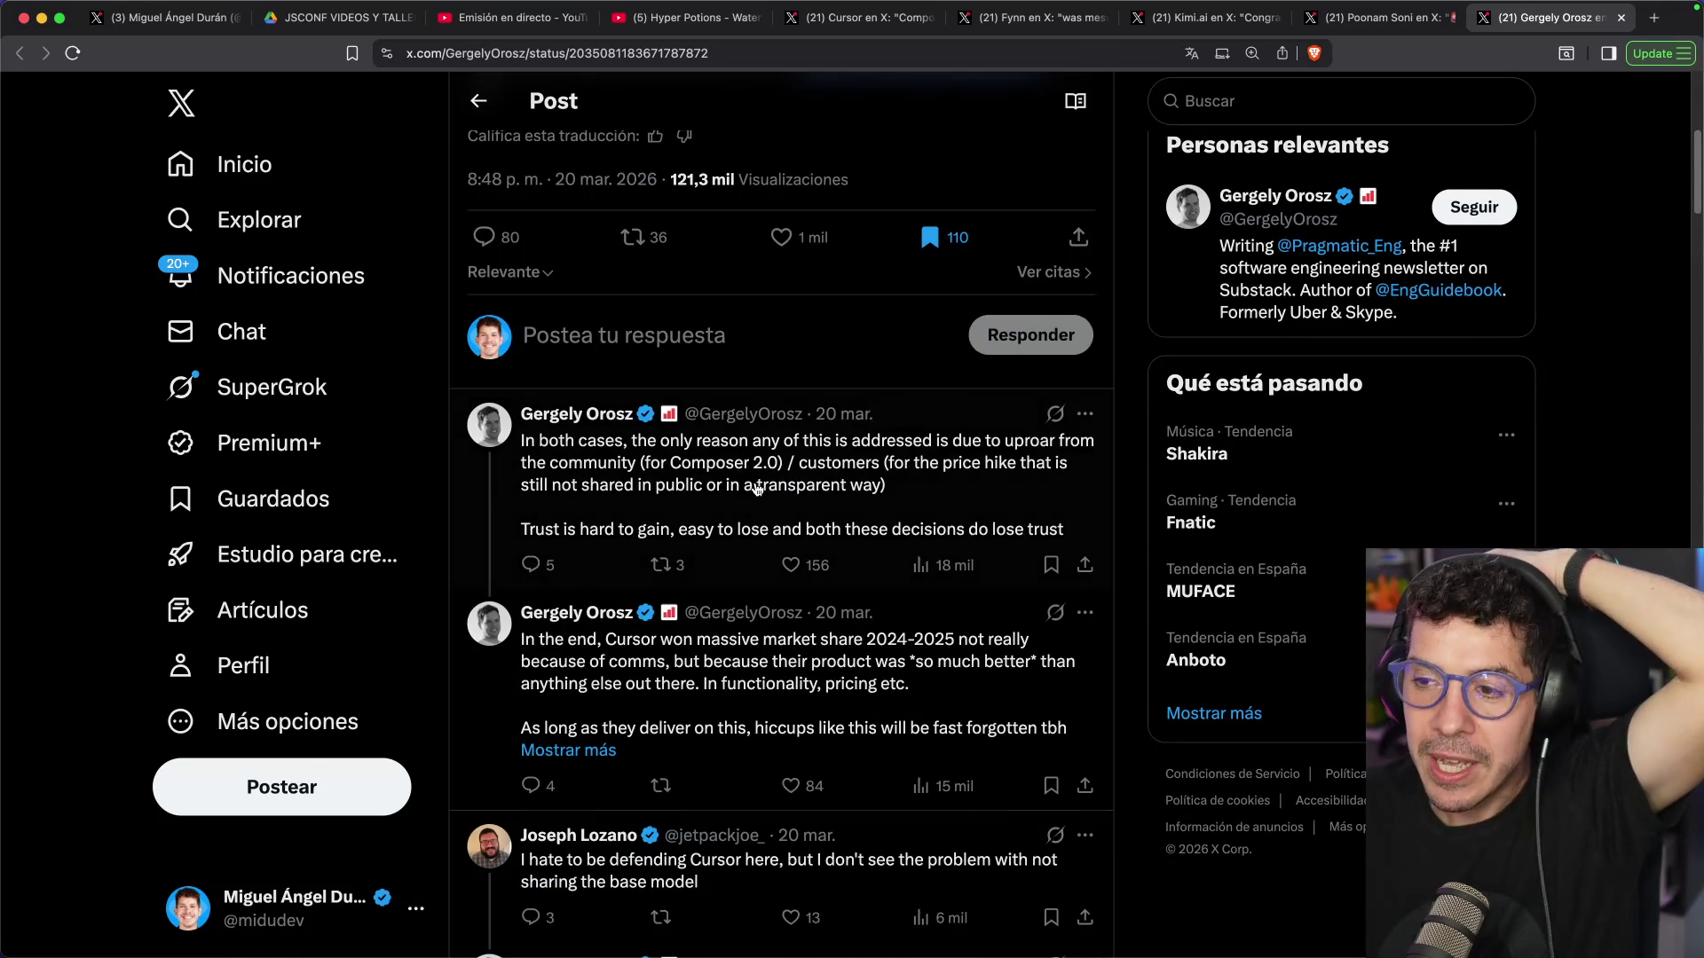
pyautogui.click(757, 489)
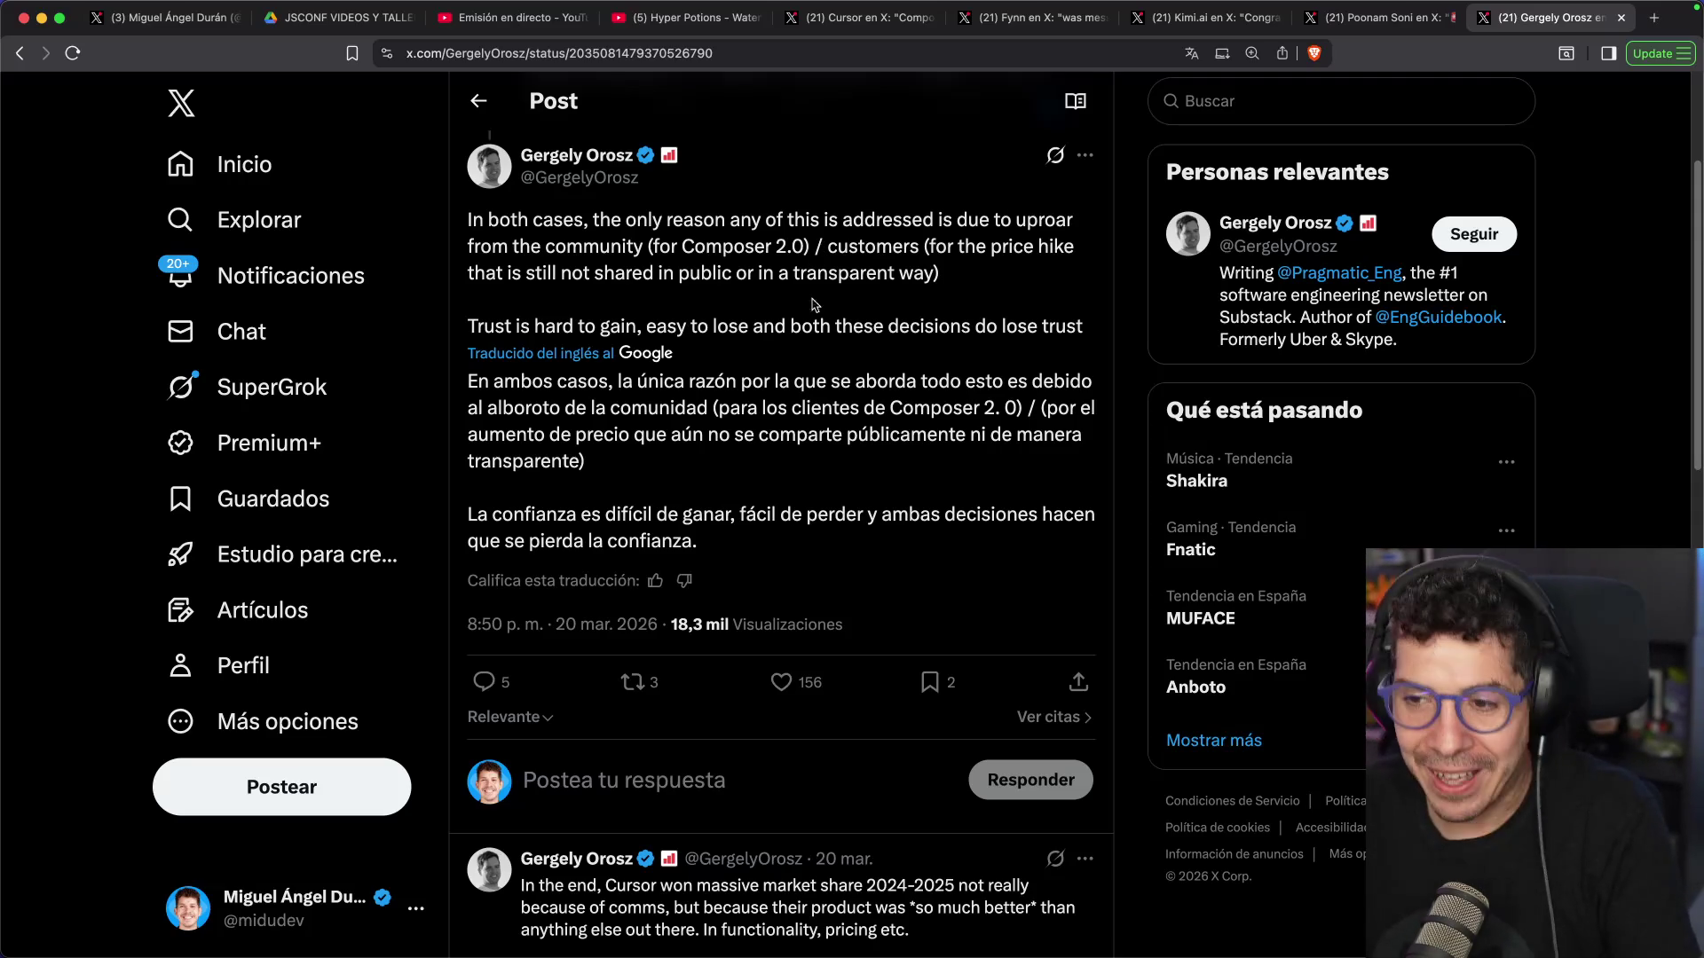
# Highlight the translated last sentence, then open the reply about Cursor winning massive market share
pyautogui.moveTo(791, 515); pyautogui.dragTo(1007, 515)
pyautogui.scroll(-3, 759, 549)
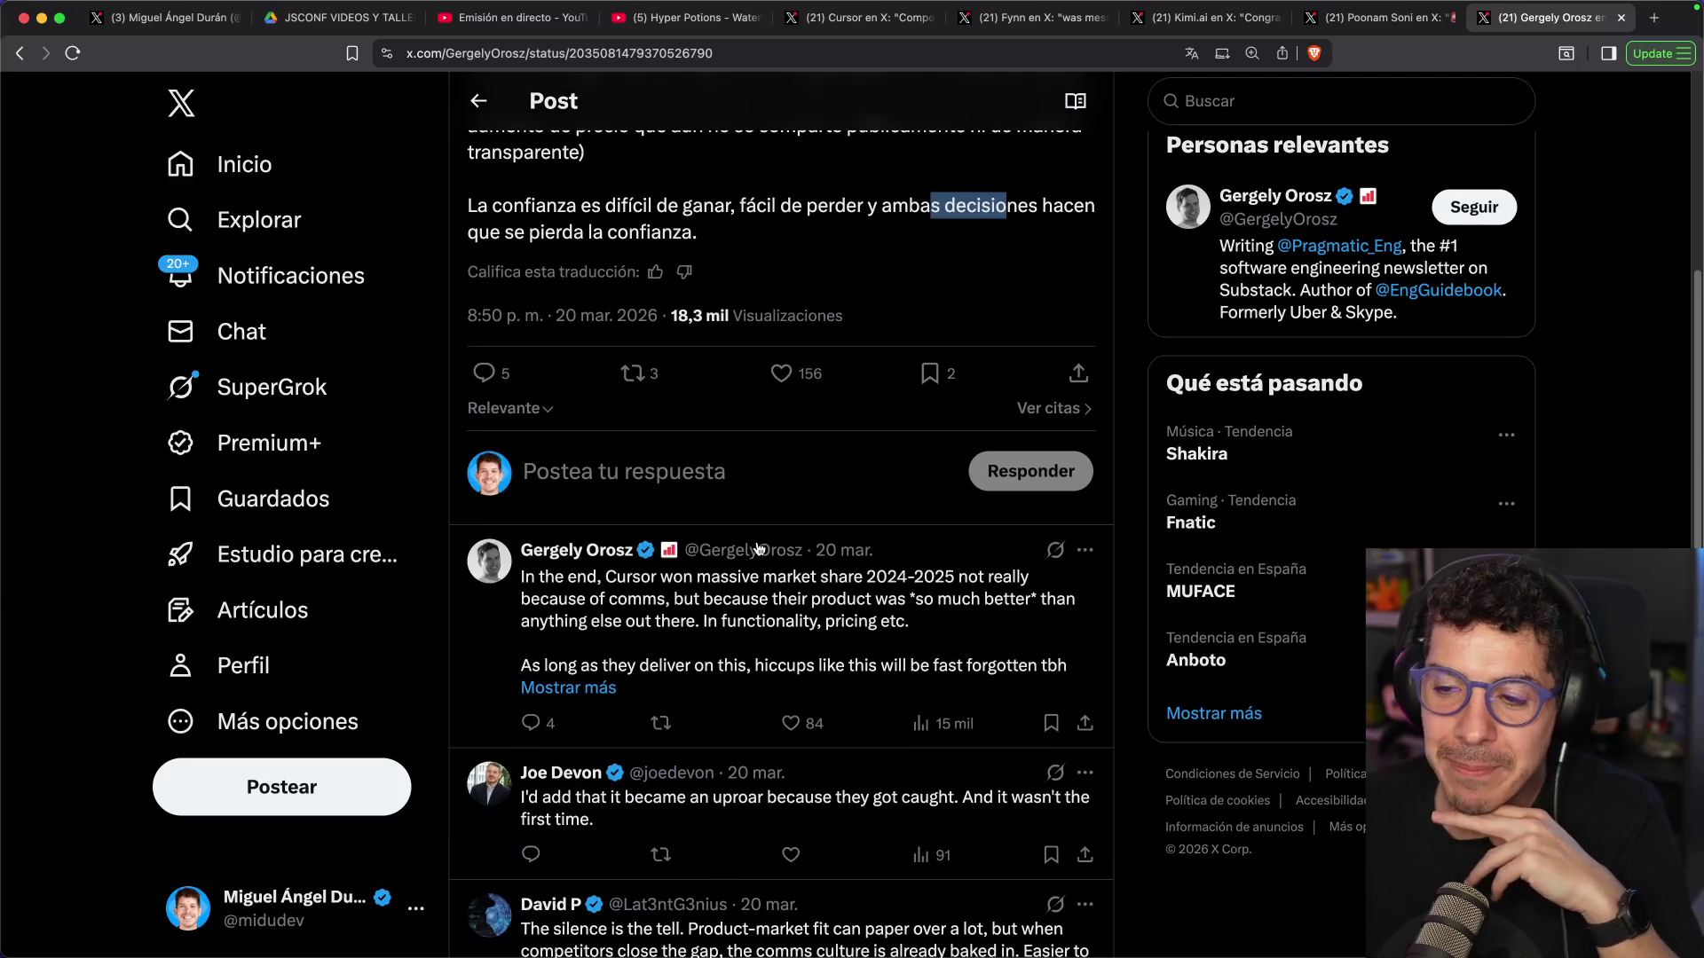
pyautogui.click(759, 549)
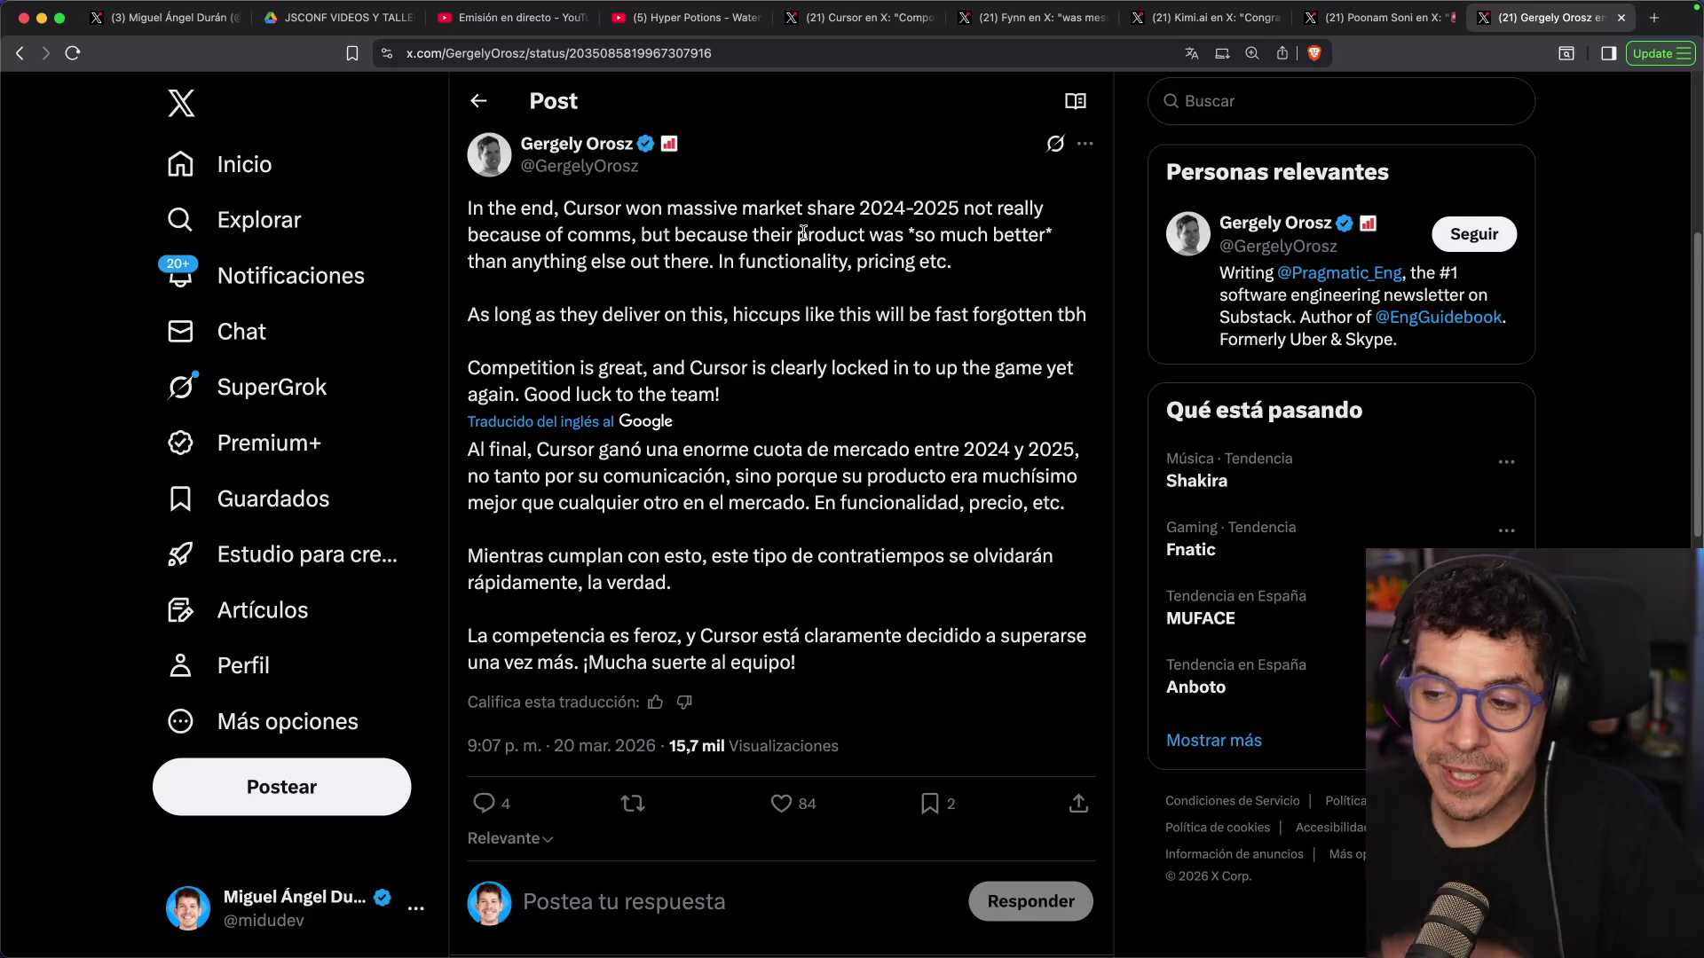
pyautogui.scroll(-5, 801, 252)
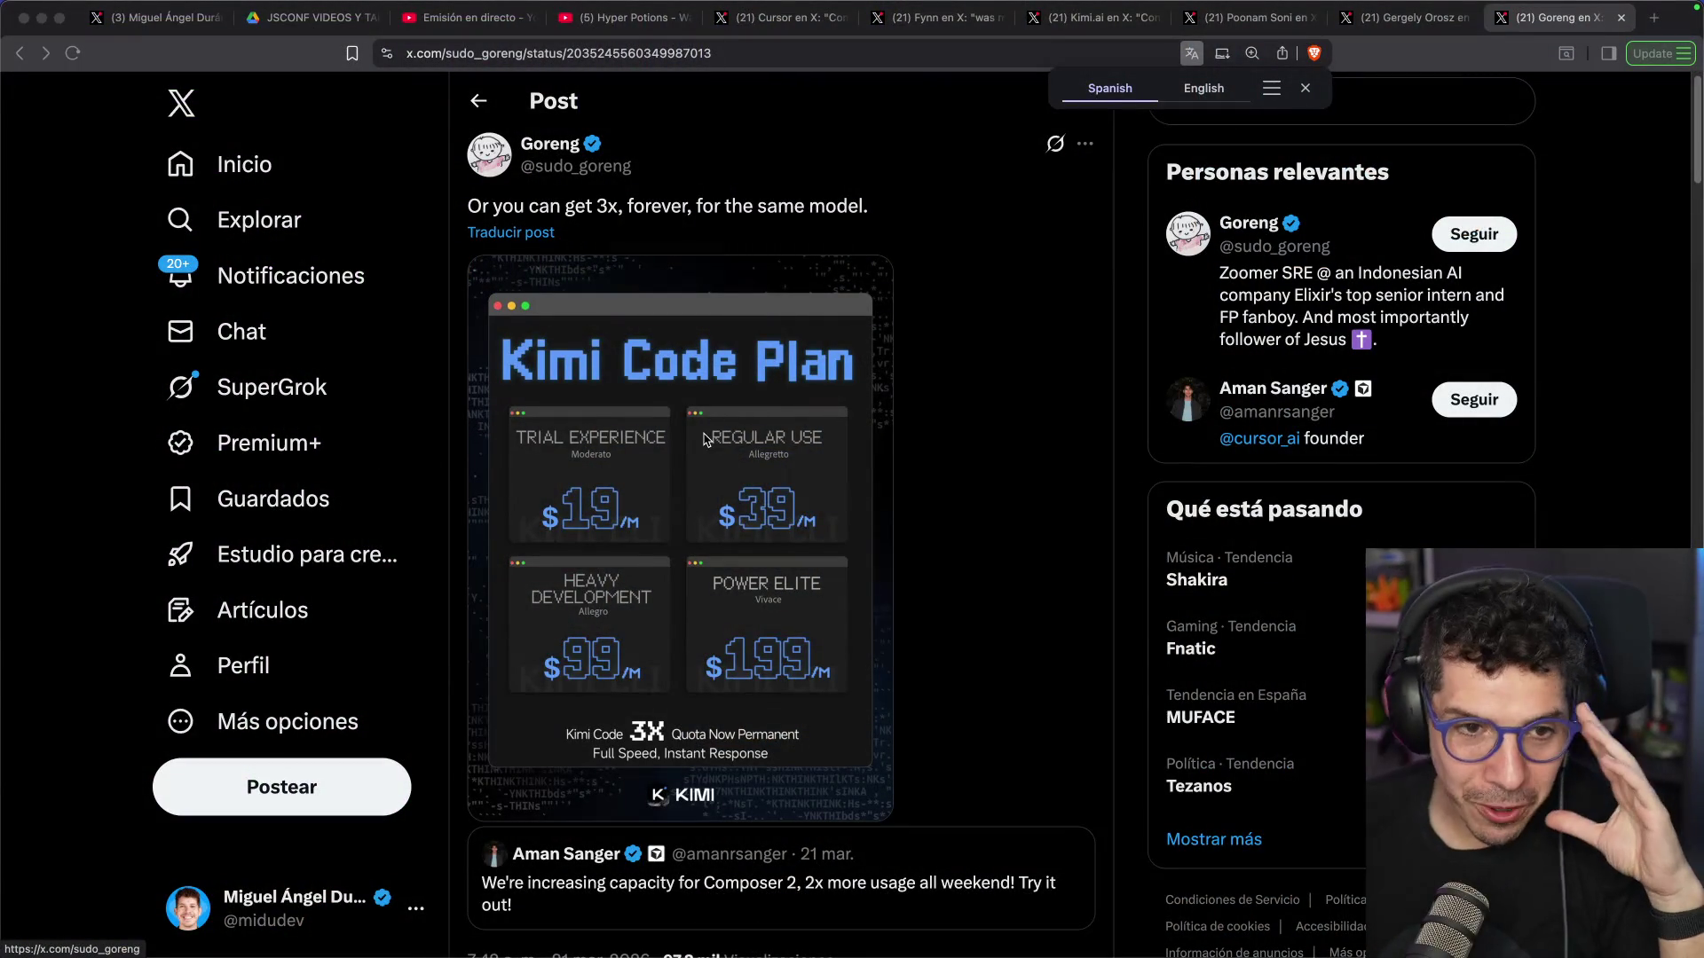
# Enlarge the Kimi Code Plan pricing image to inspect it, then switch to the Workers AI Kimi post
pyautogui.click(665, 454)
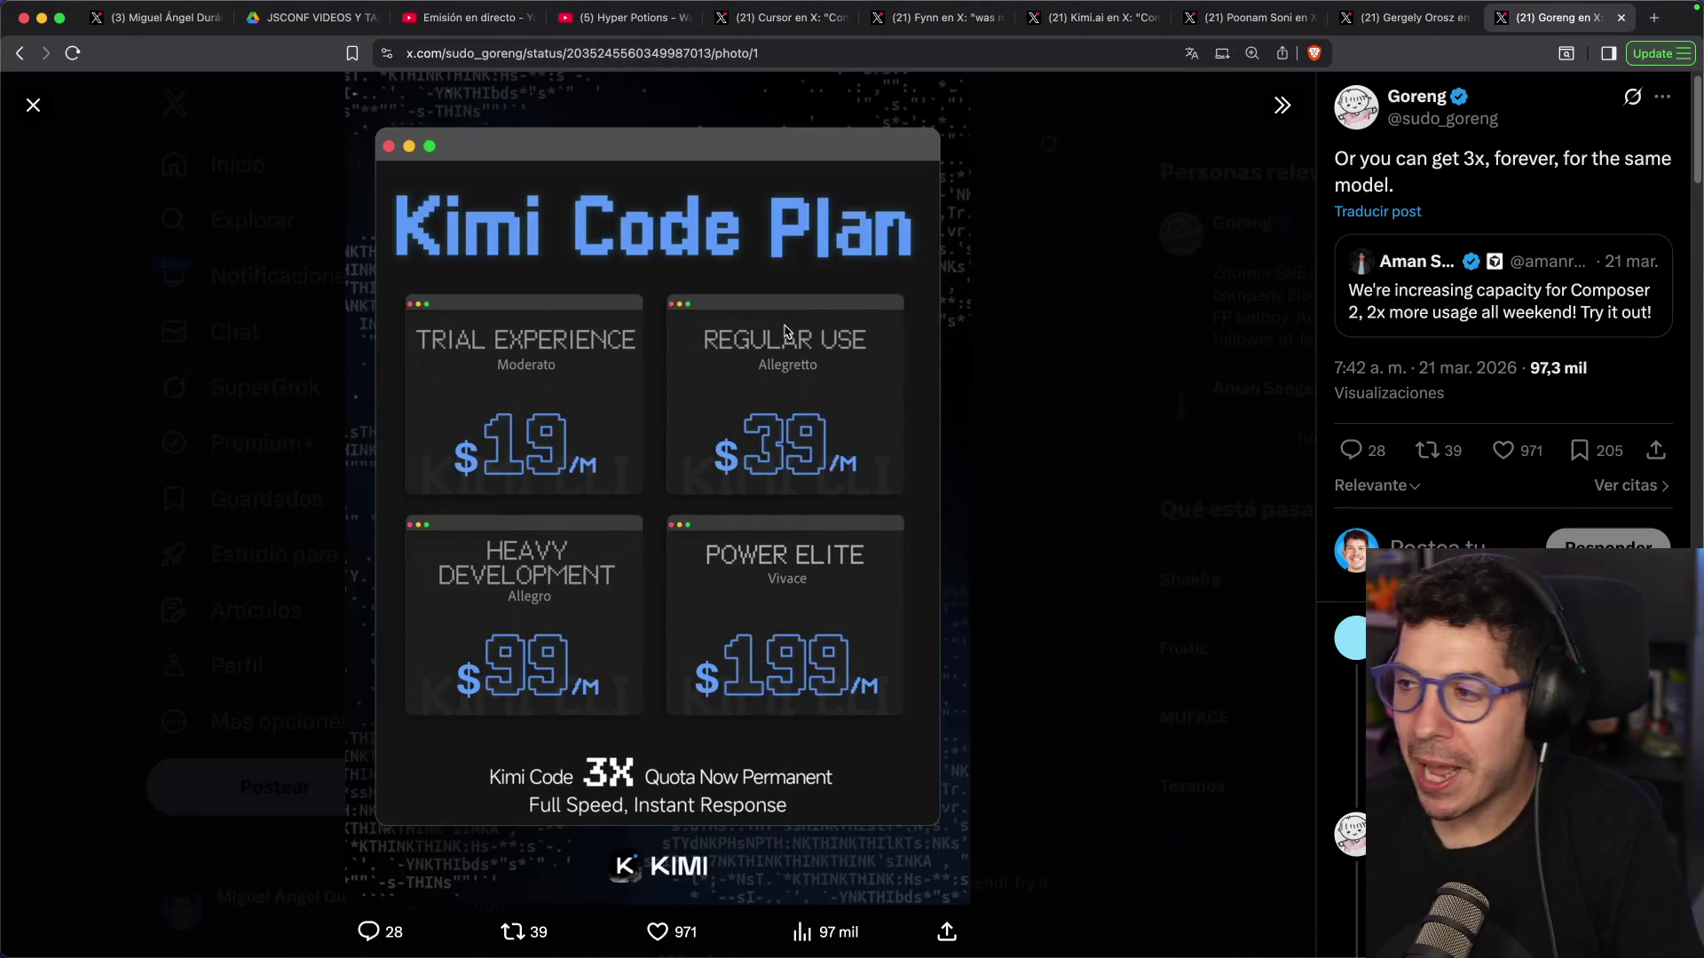
pyautogui.click(1059, 331)
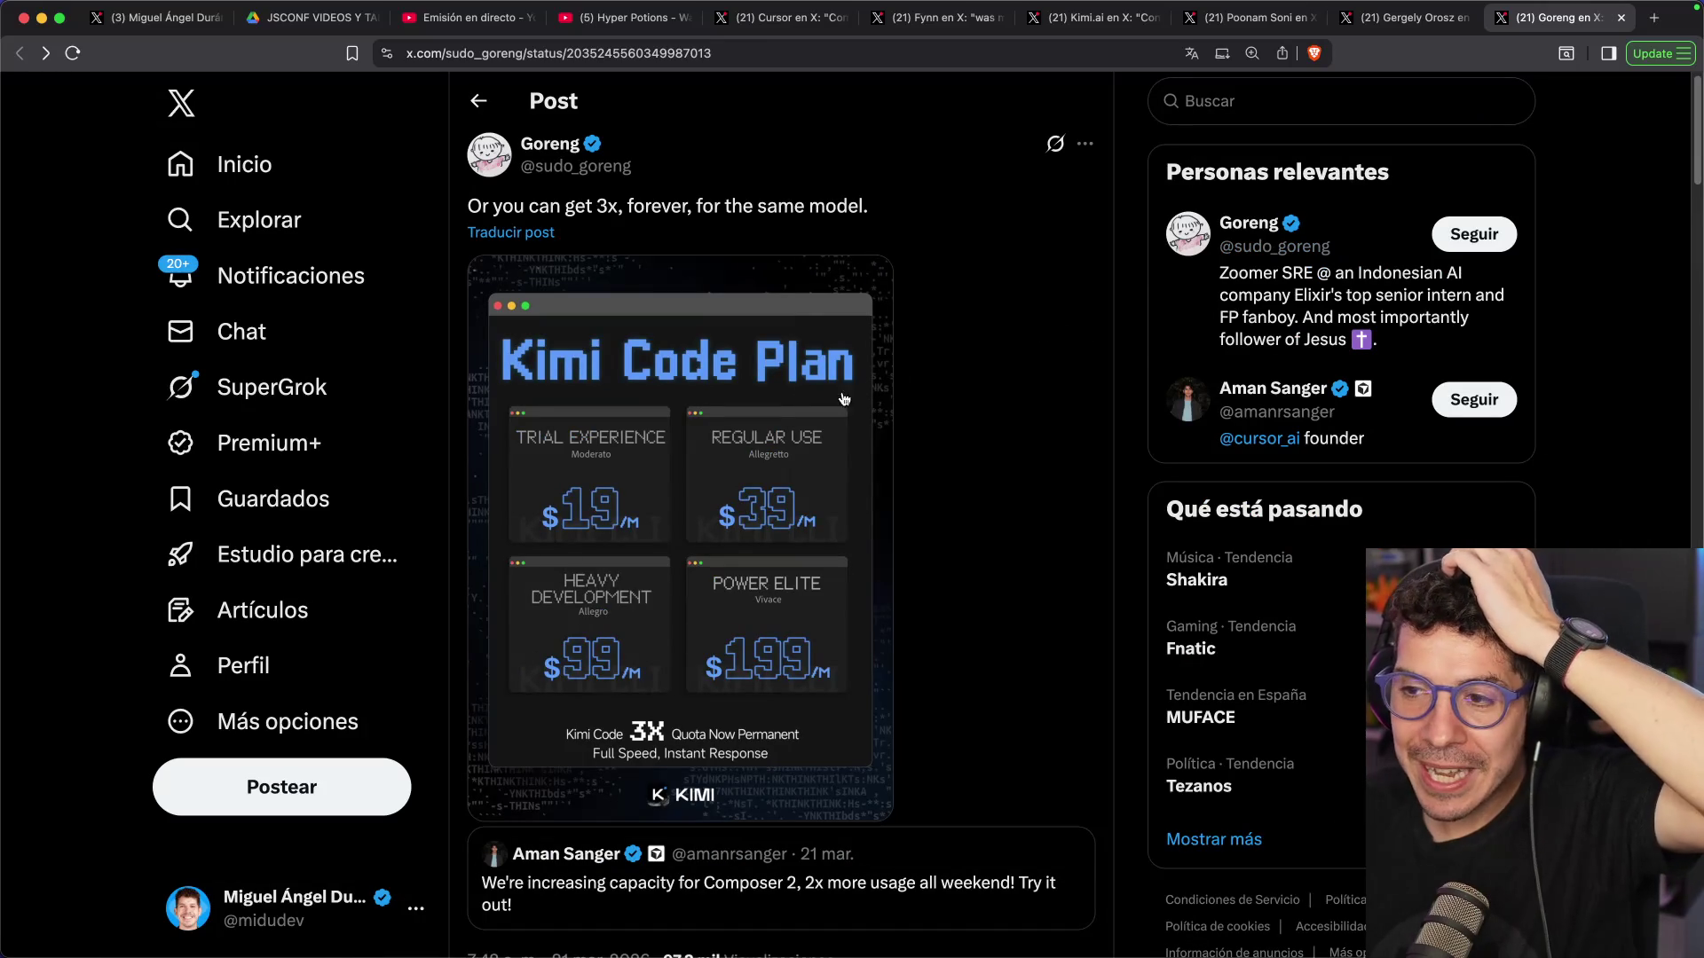
pyautogui.click(658, 367)
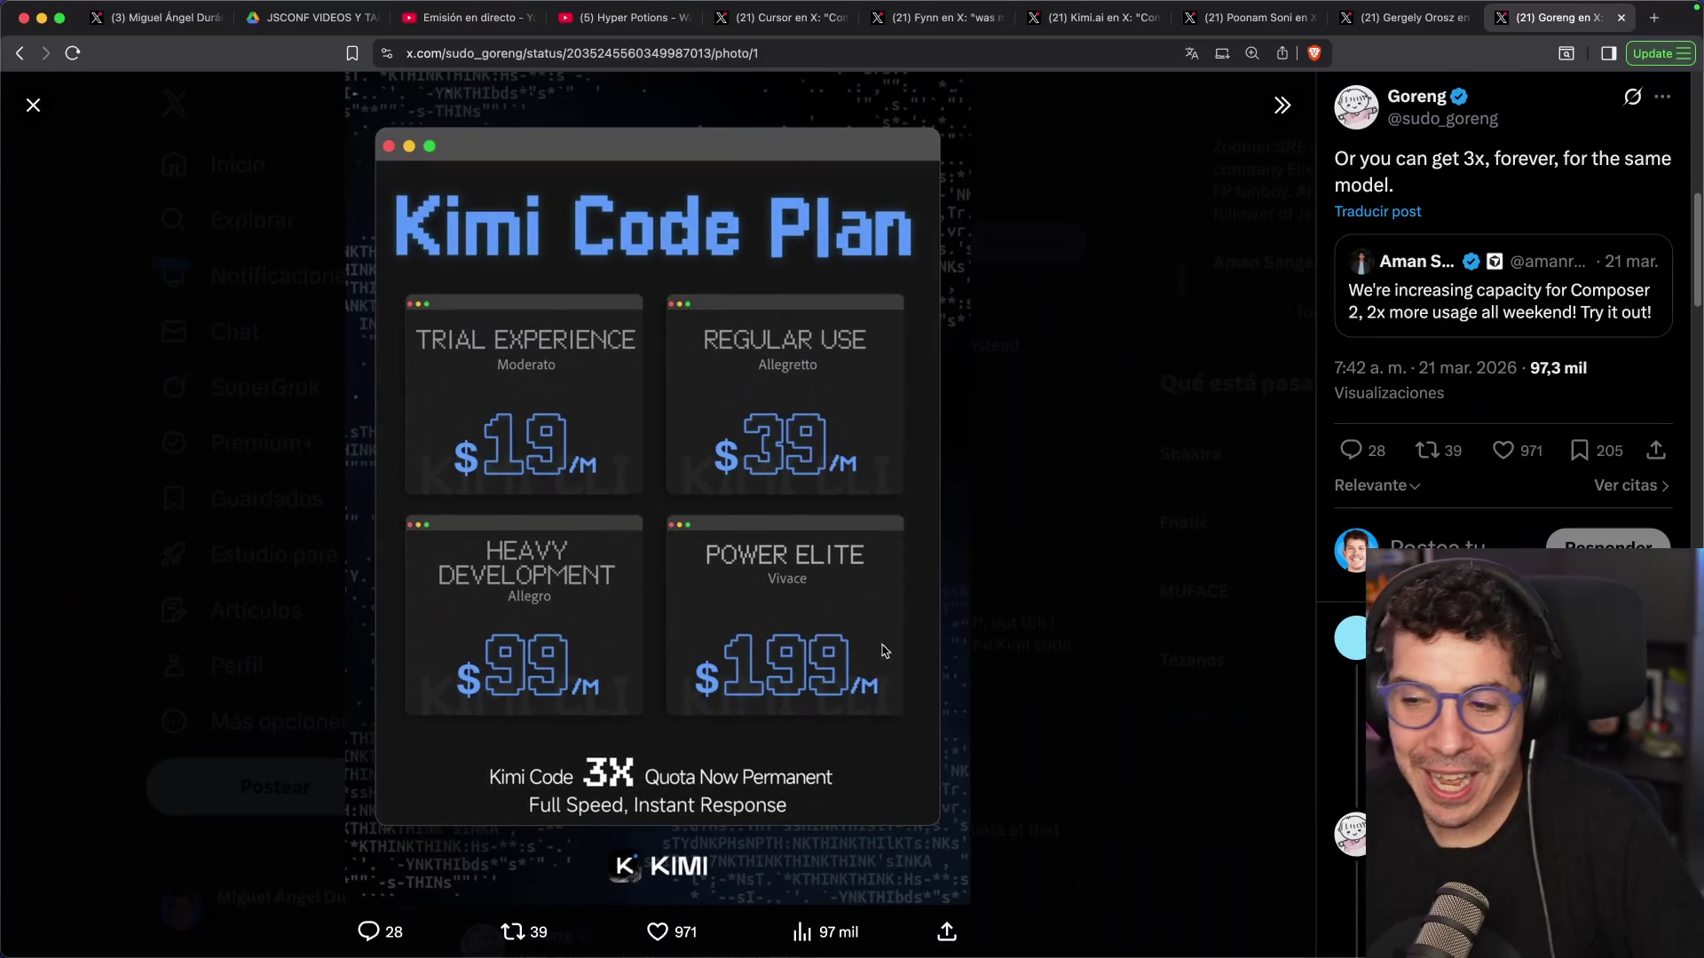
pyautogui.click(1127, 480)
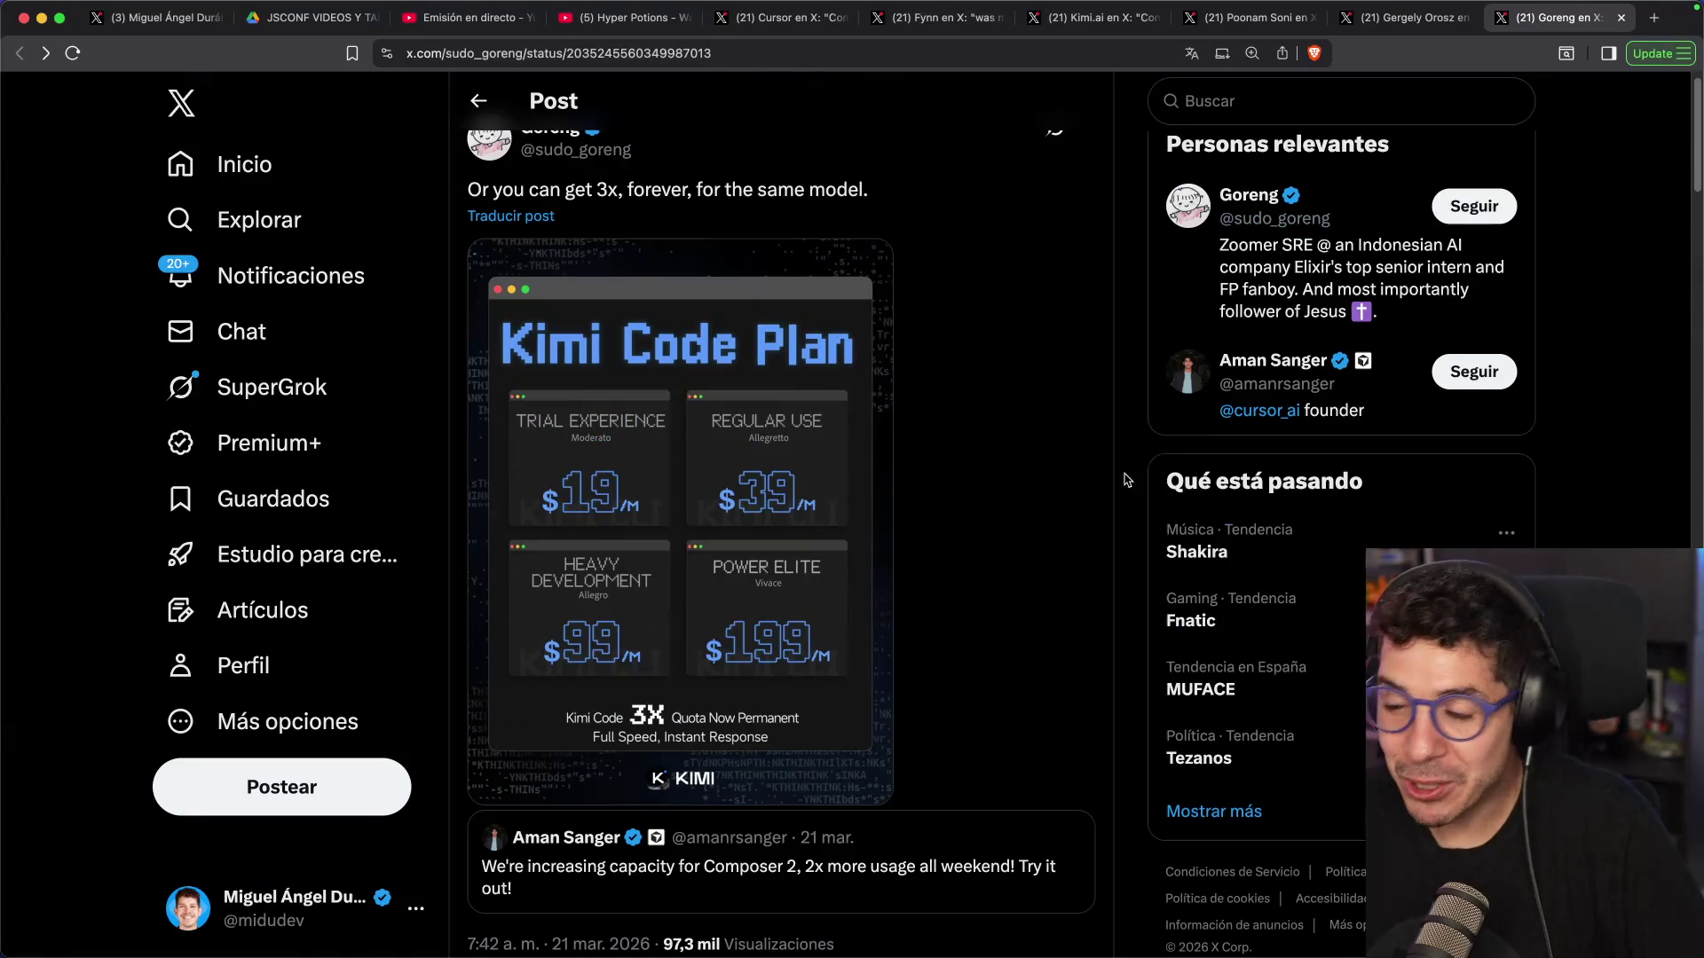
pyautogui.press('super+Tab')
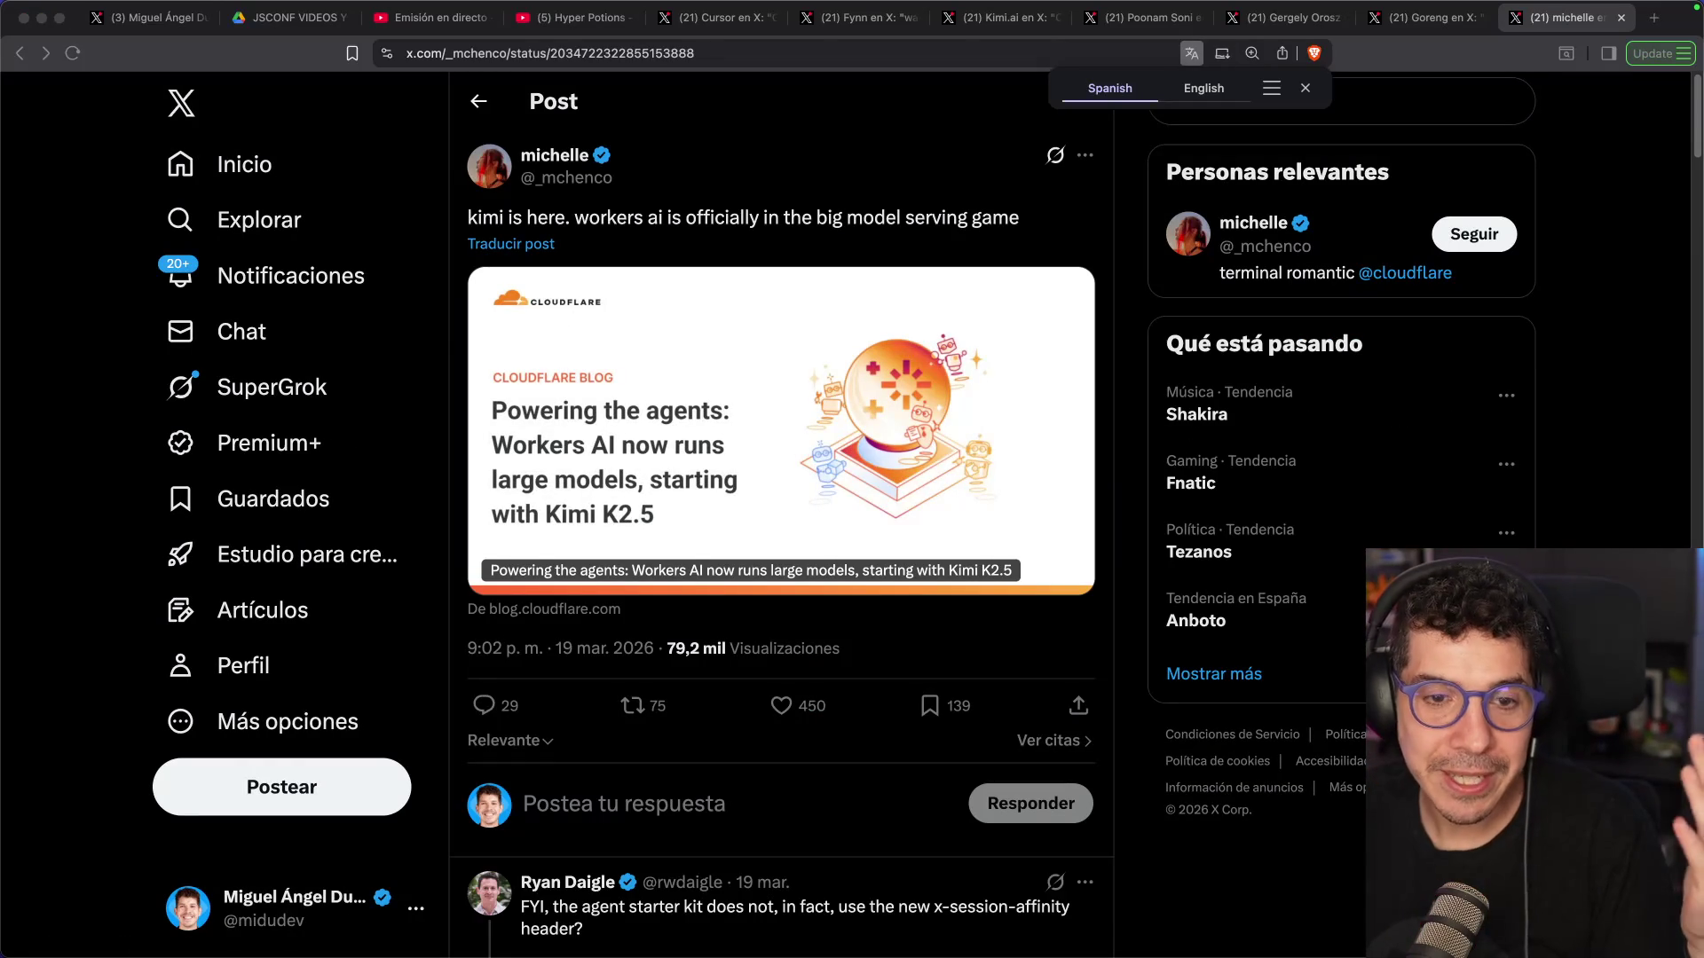
# Dismiss the translation offer and follow Cloudflare's blog article to the kimi-k2.5 Workers AI docs
pyautogui.click(844, 209)
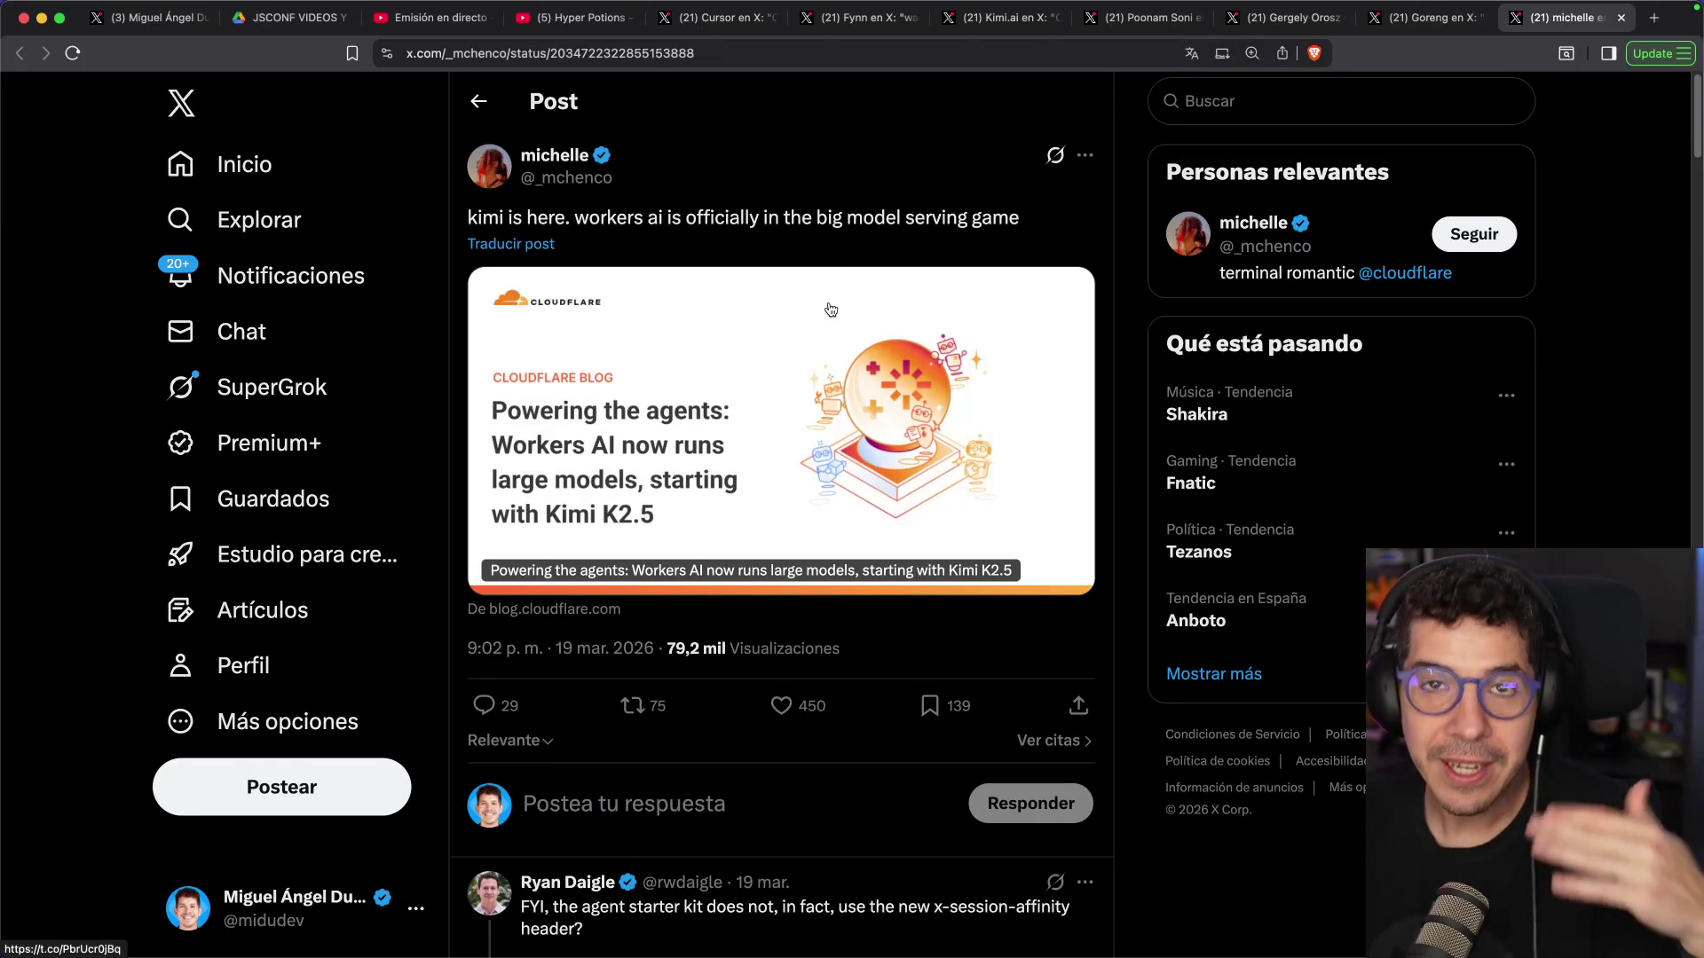
pyautogui.keyDown('super'); pyautogui.click(628, 432); pyautogui.keyUp('super')
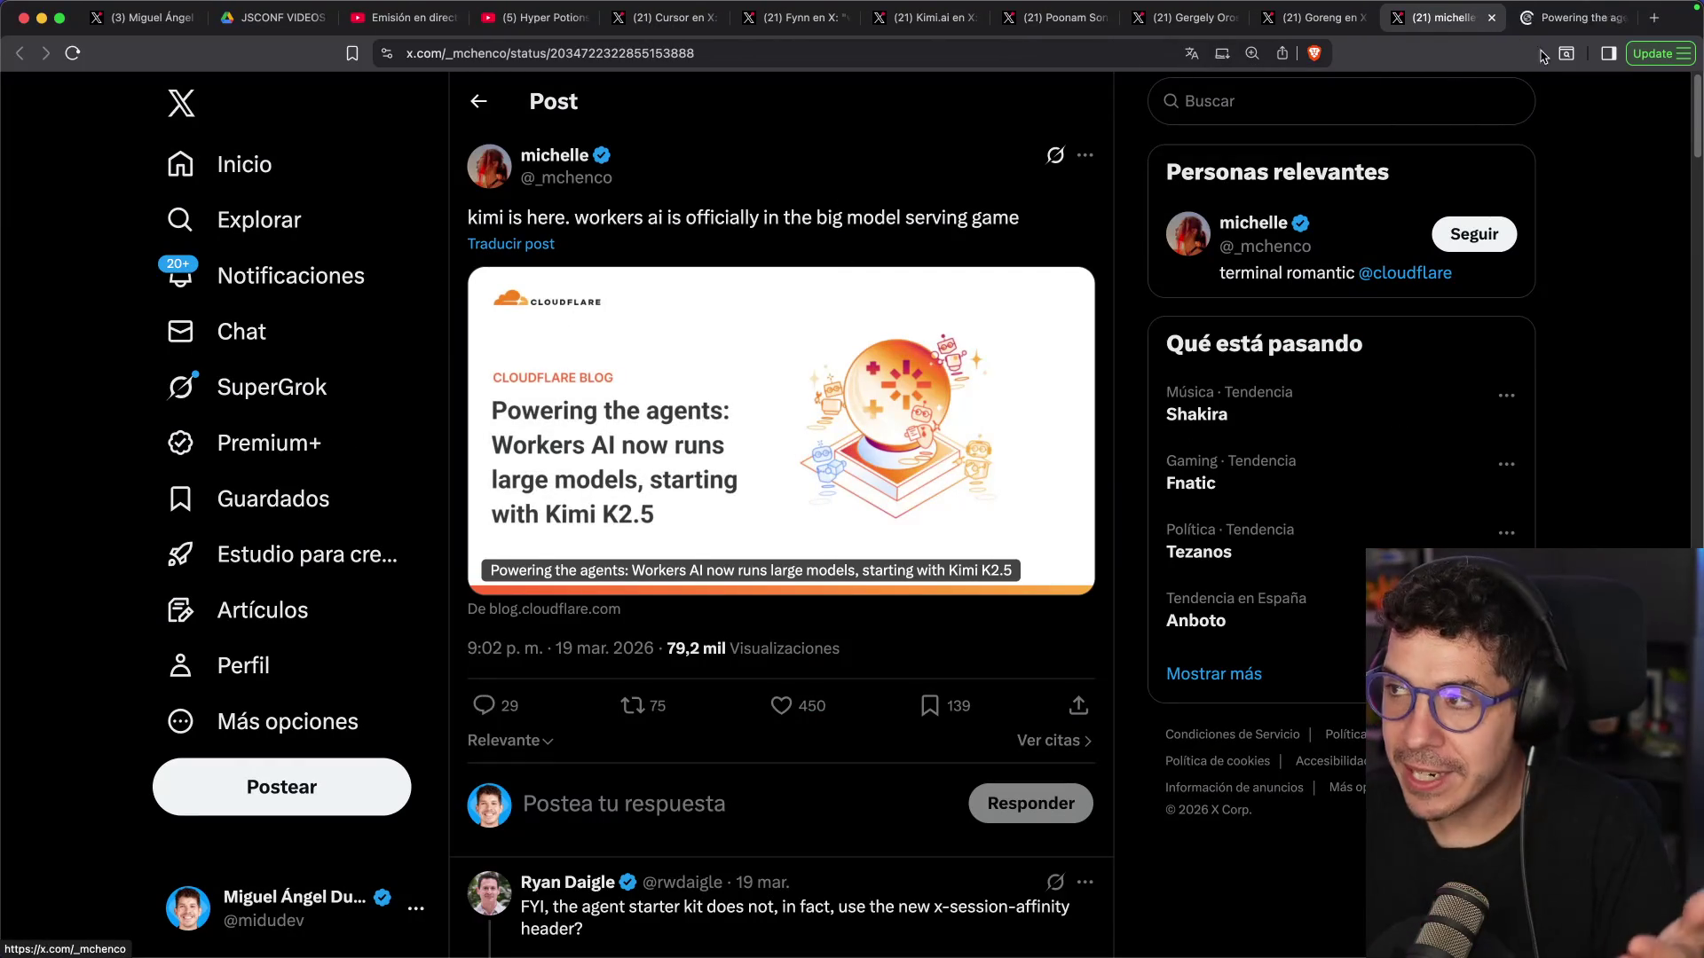
pyautogui.click(1566, 17)
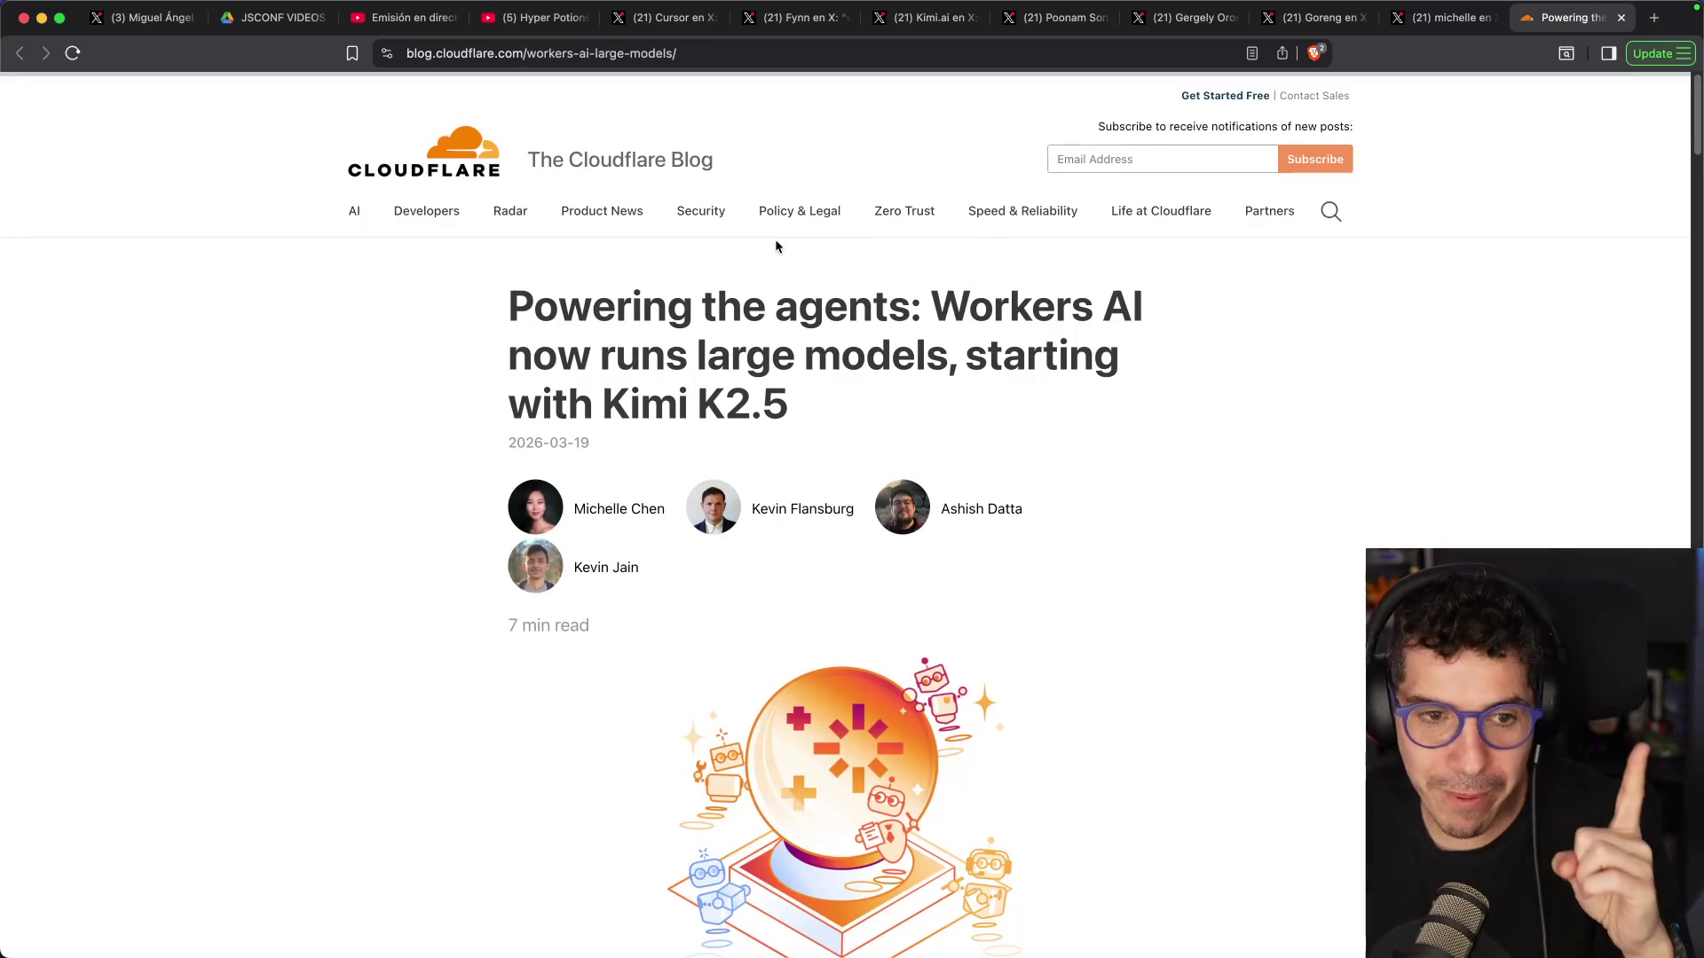
pyautogui.scroll(-10, 495, 342)
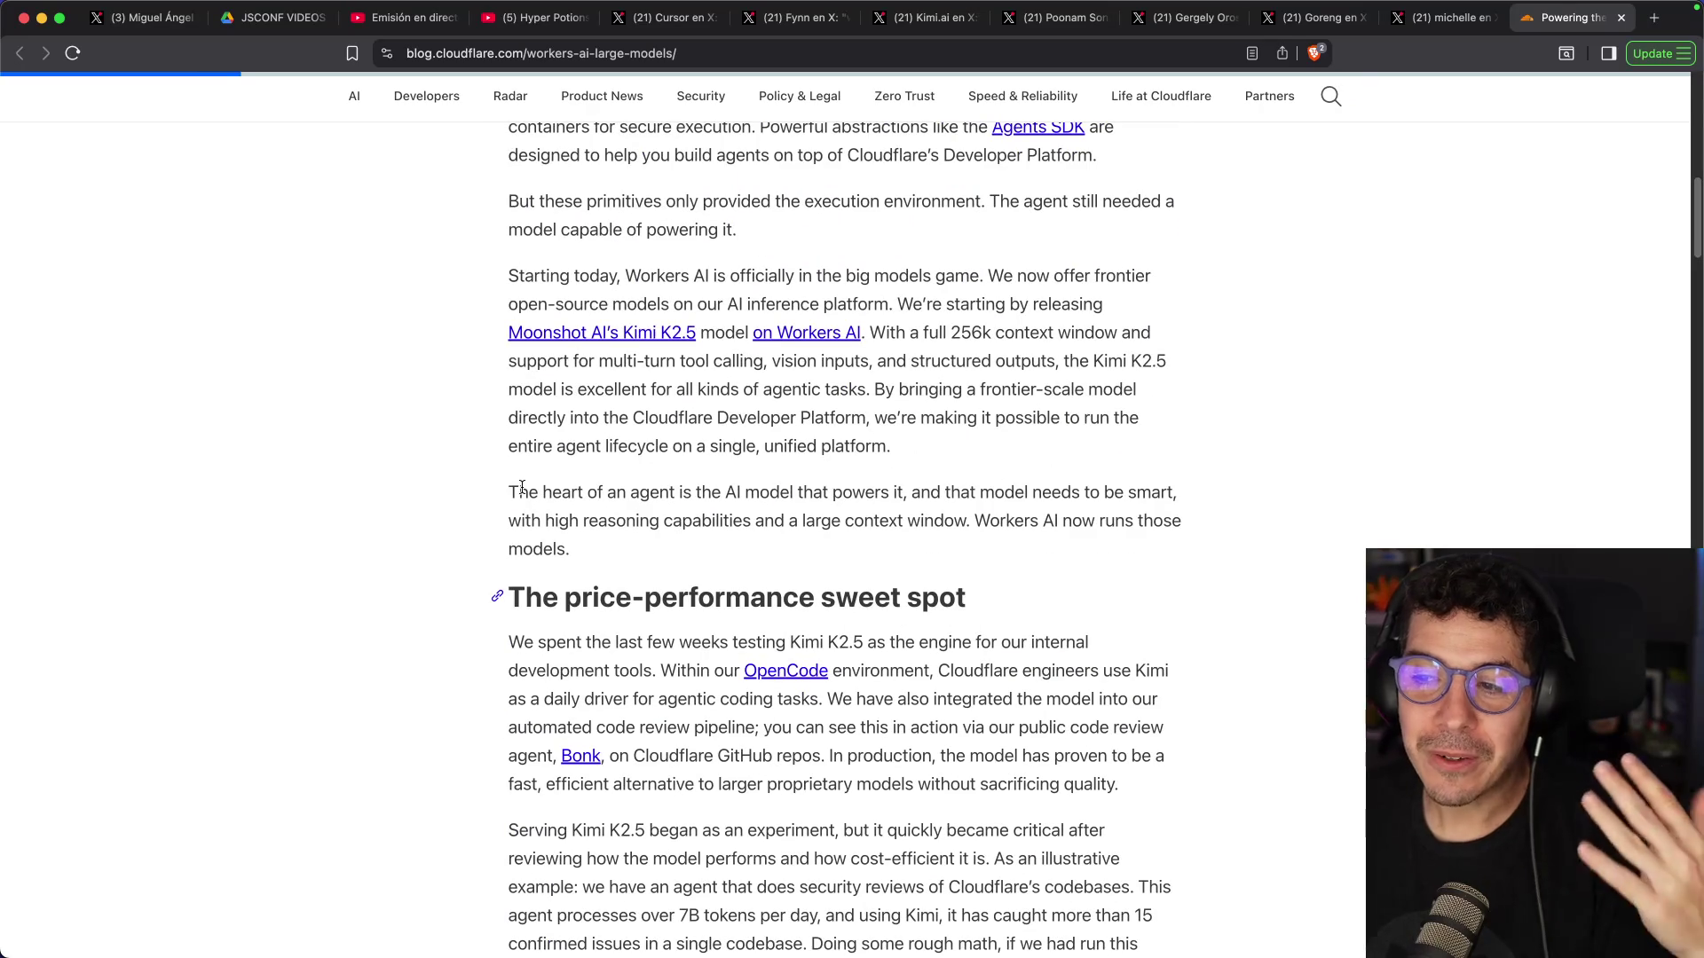
pyautogui.click(838, 336)
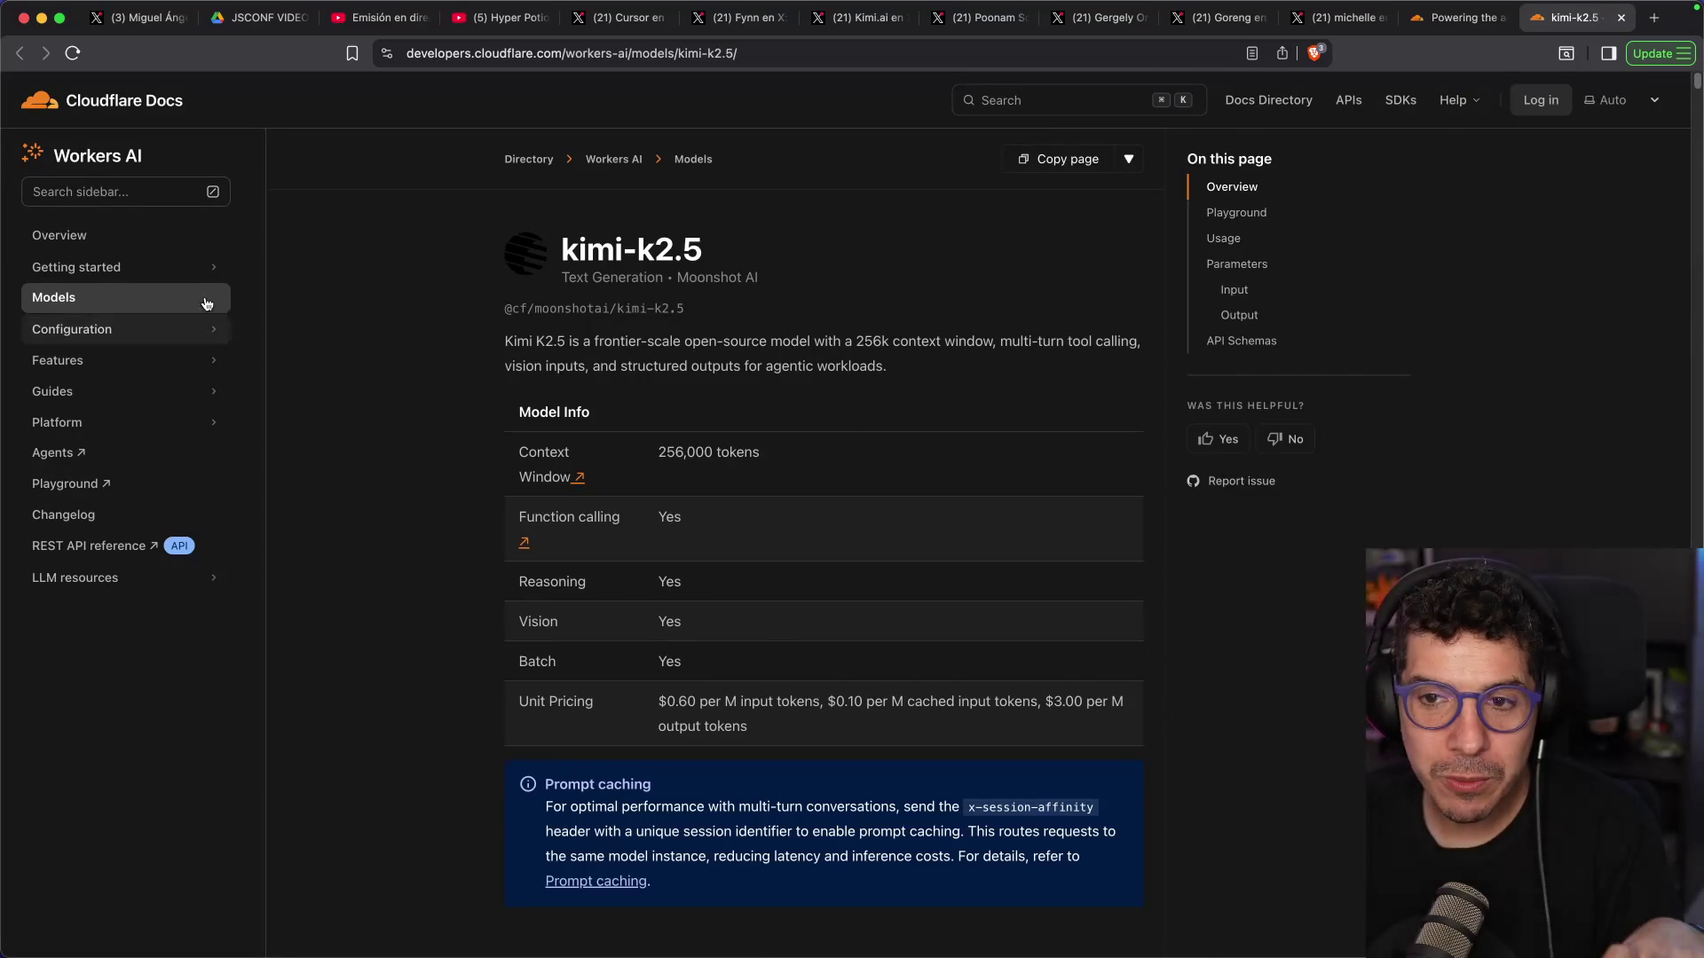
# Browse the Workers AI models list and check the gpt-oss-120b model details
pyautogui.click(71, 297)
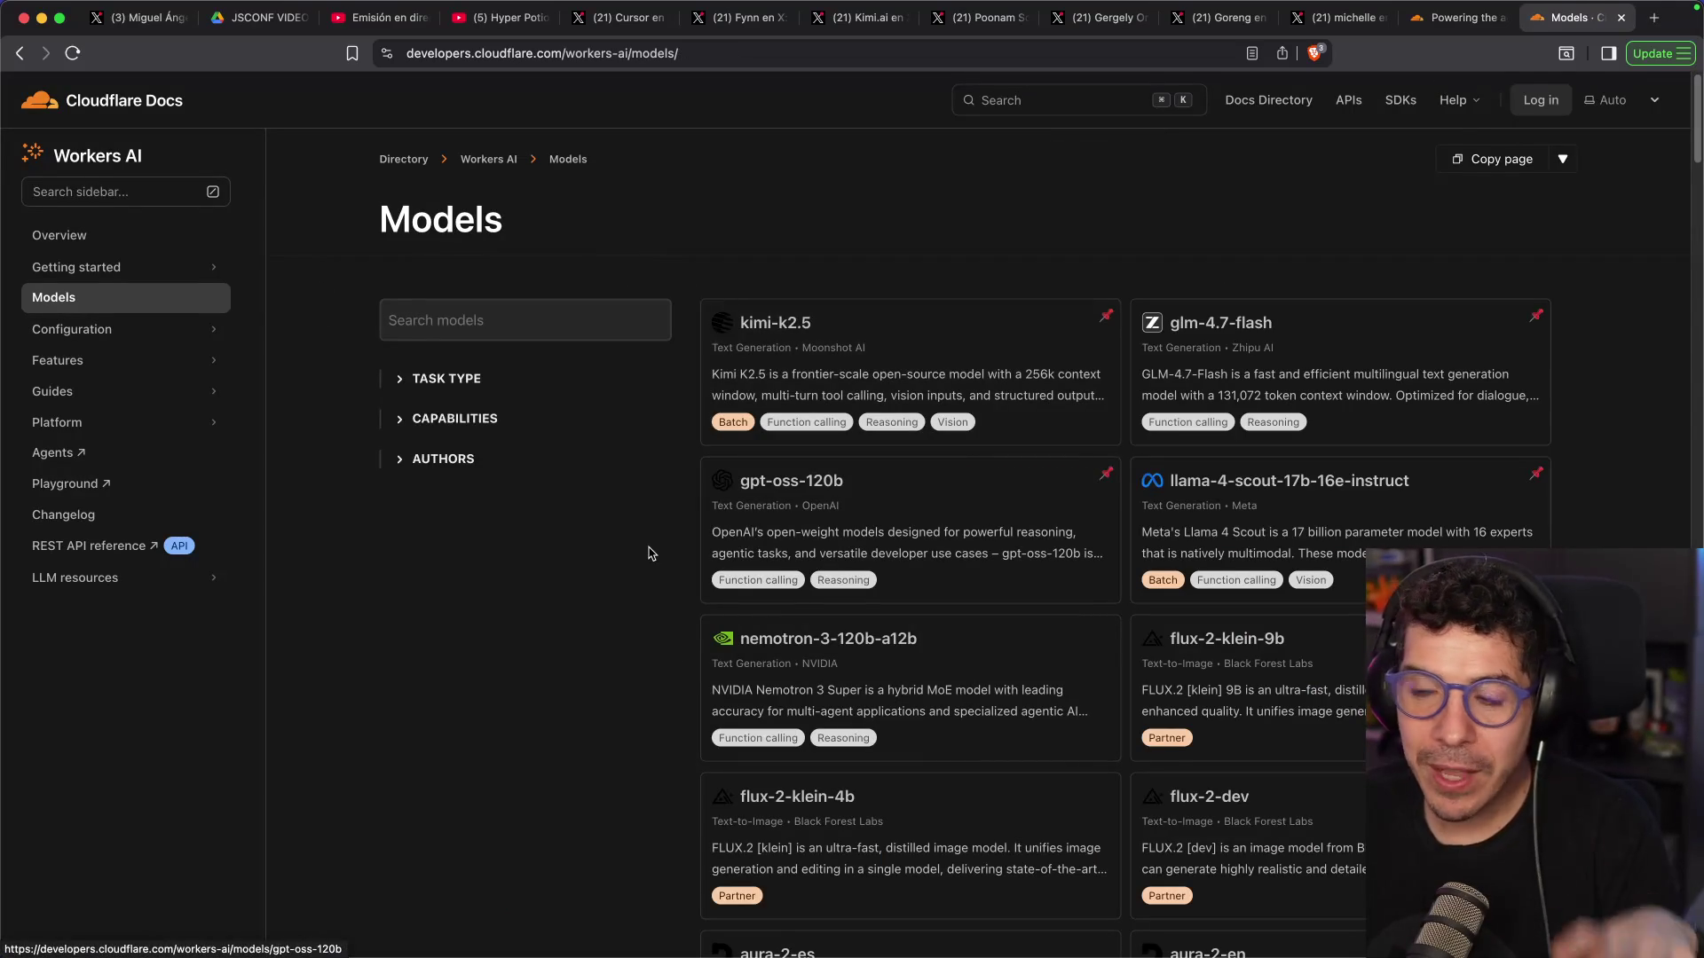
pyautogui.scroll(-1, 648, 553)
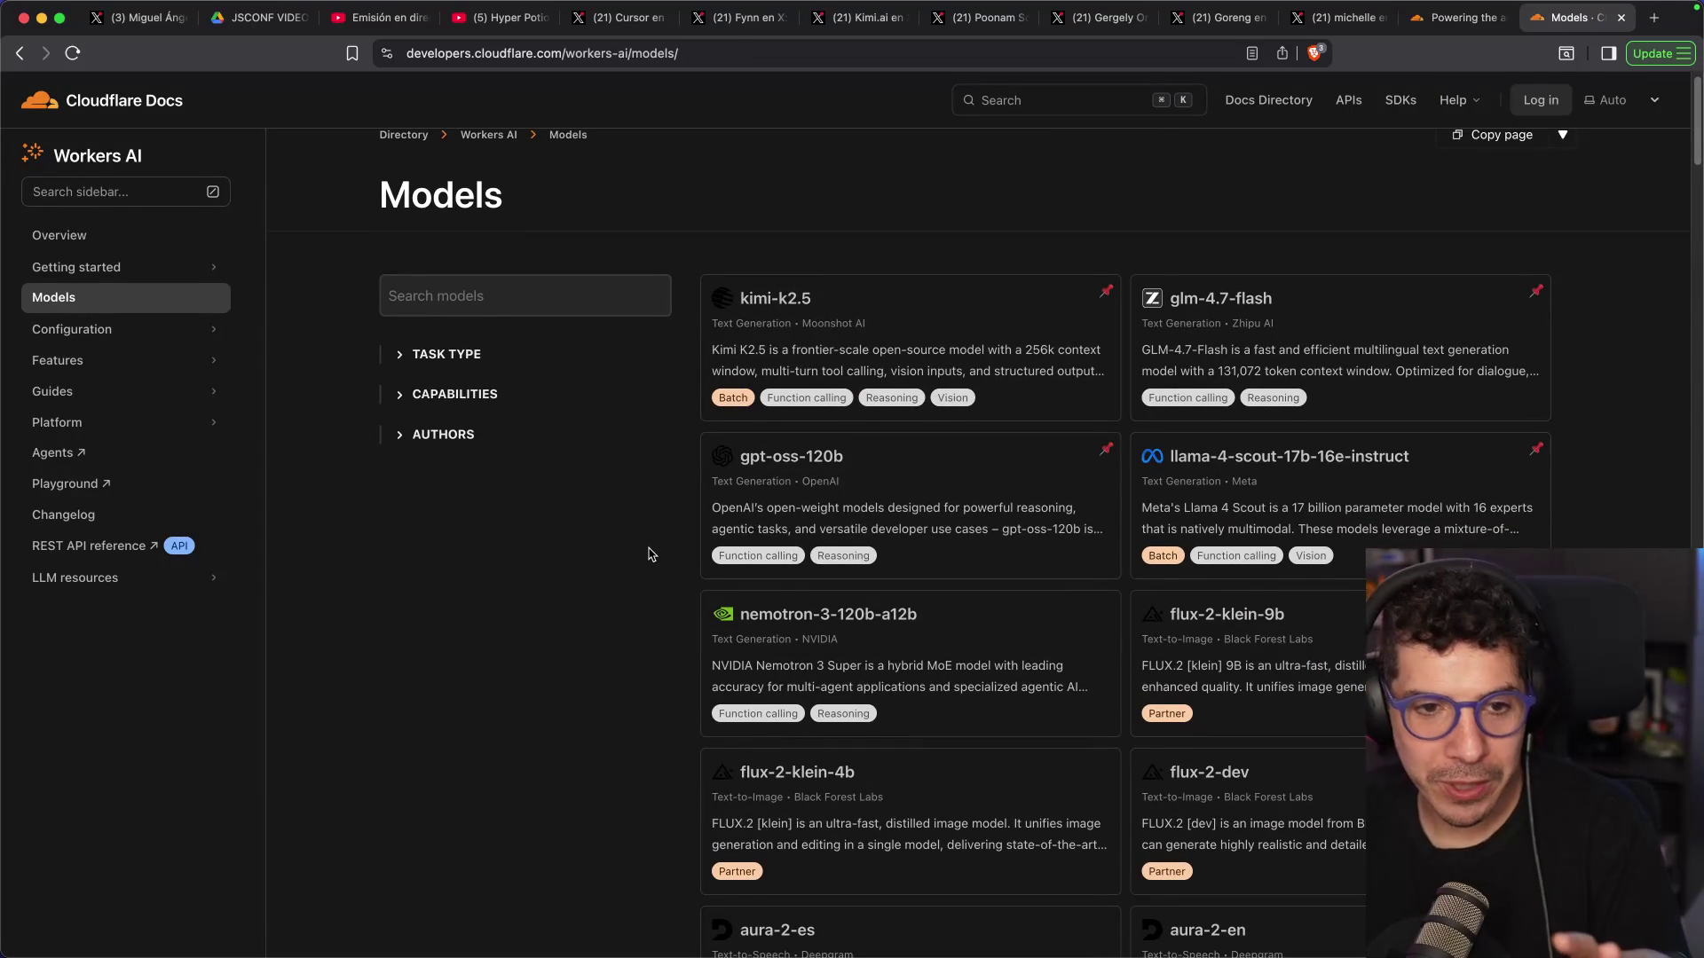
pyautogui.scroll(-1, 648, 554)
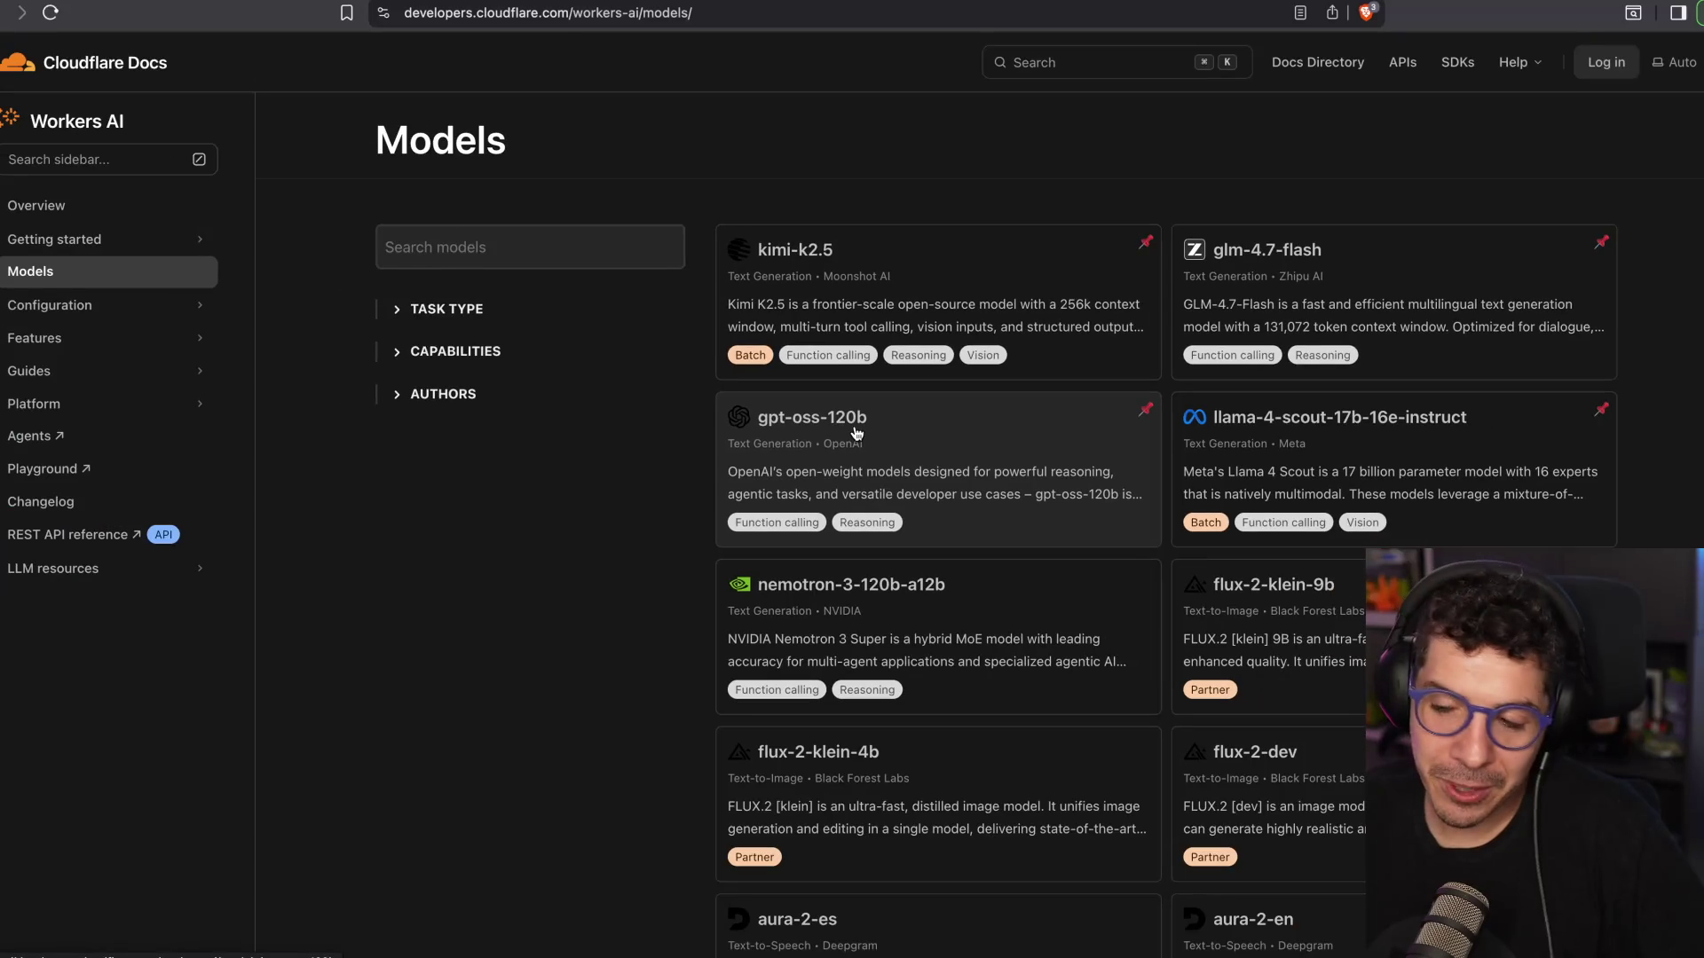
pyautogui.scroll(-6, 998, 452)
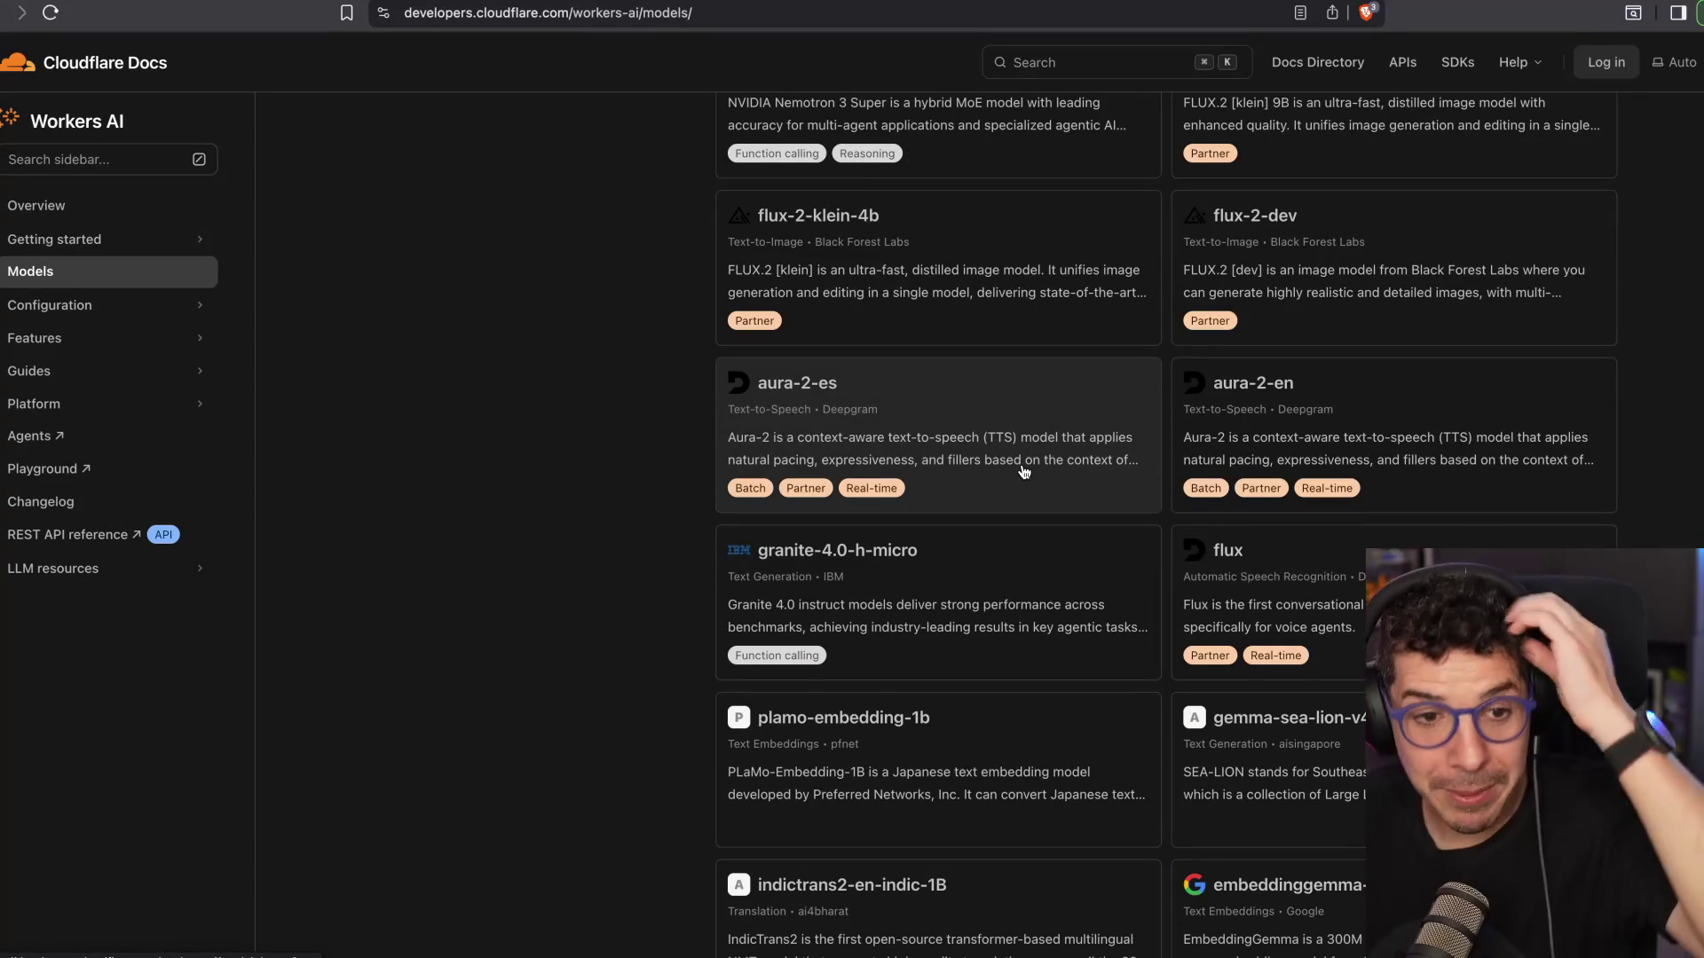
pyautogui.scroll(-6, 1024, 471)
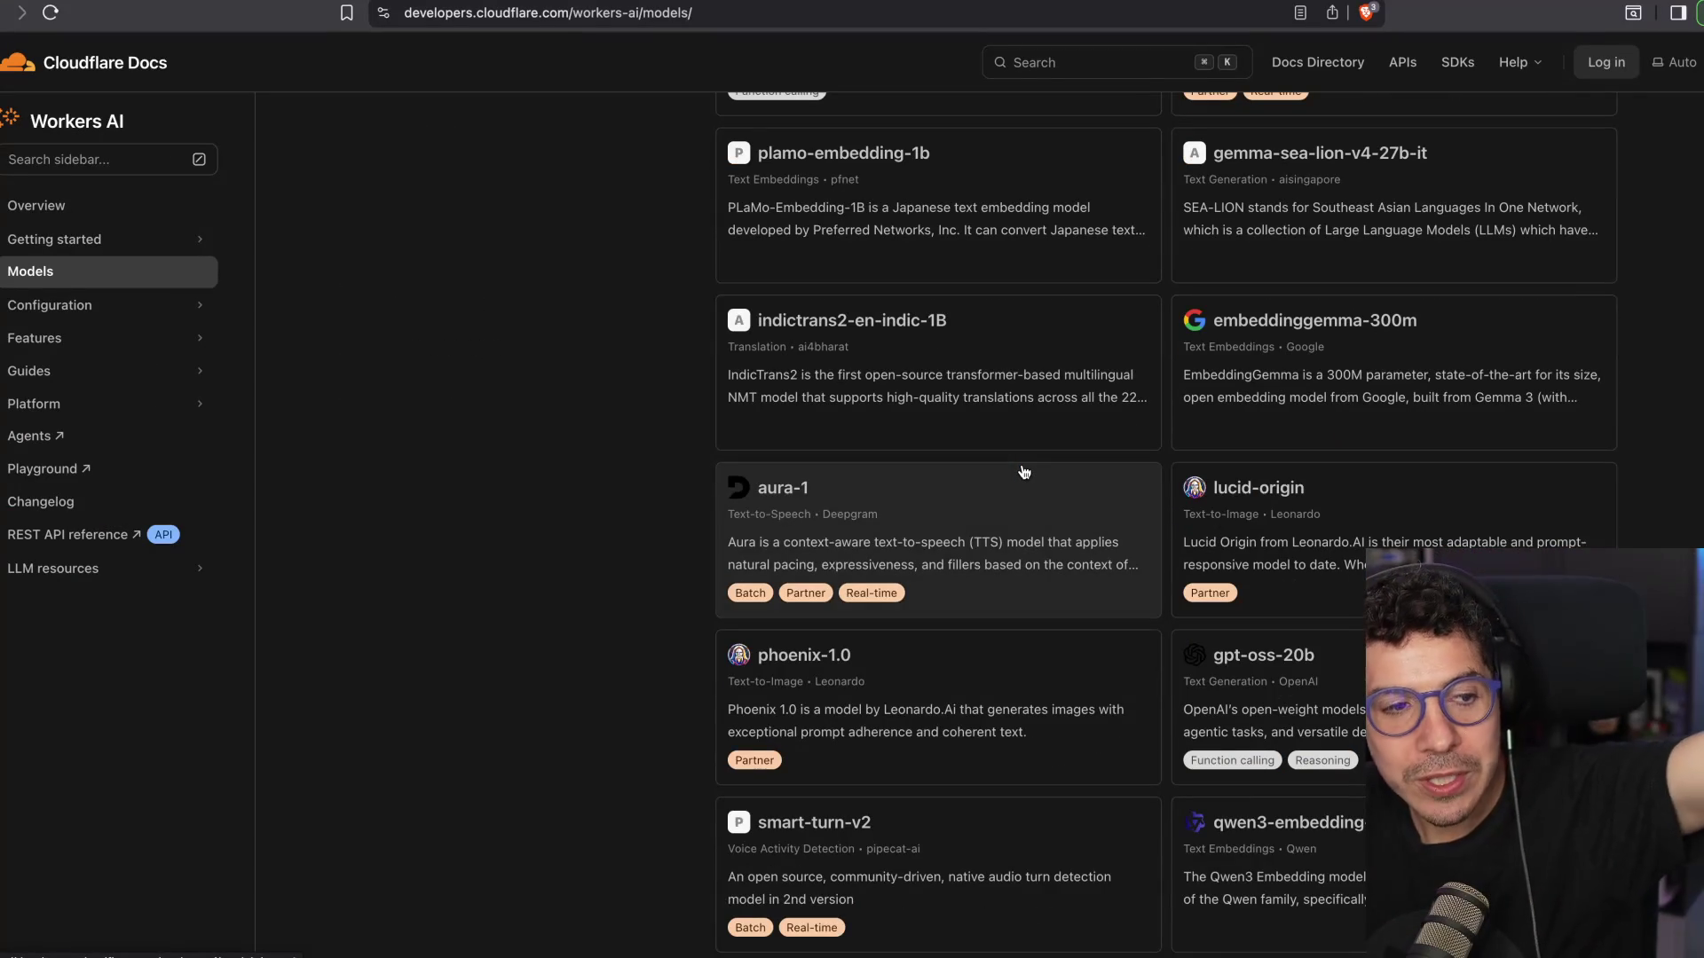
pyautogui.scroll(15, 1024, 472)
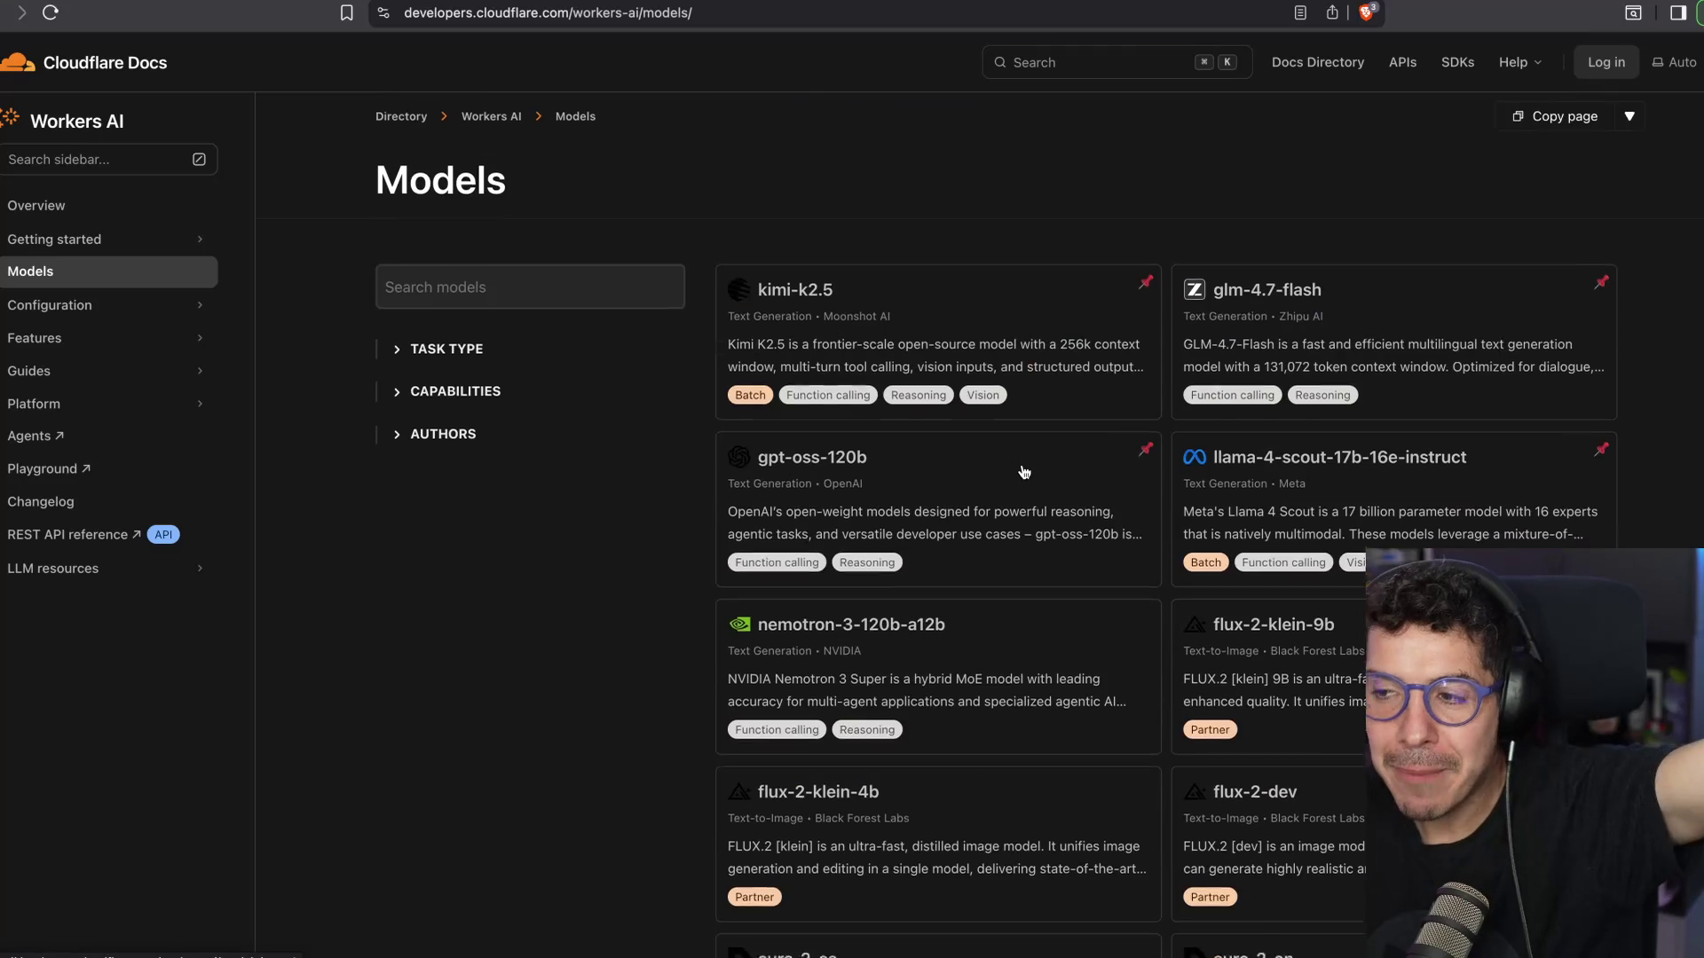
pyautogui.click(1038, 546)
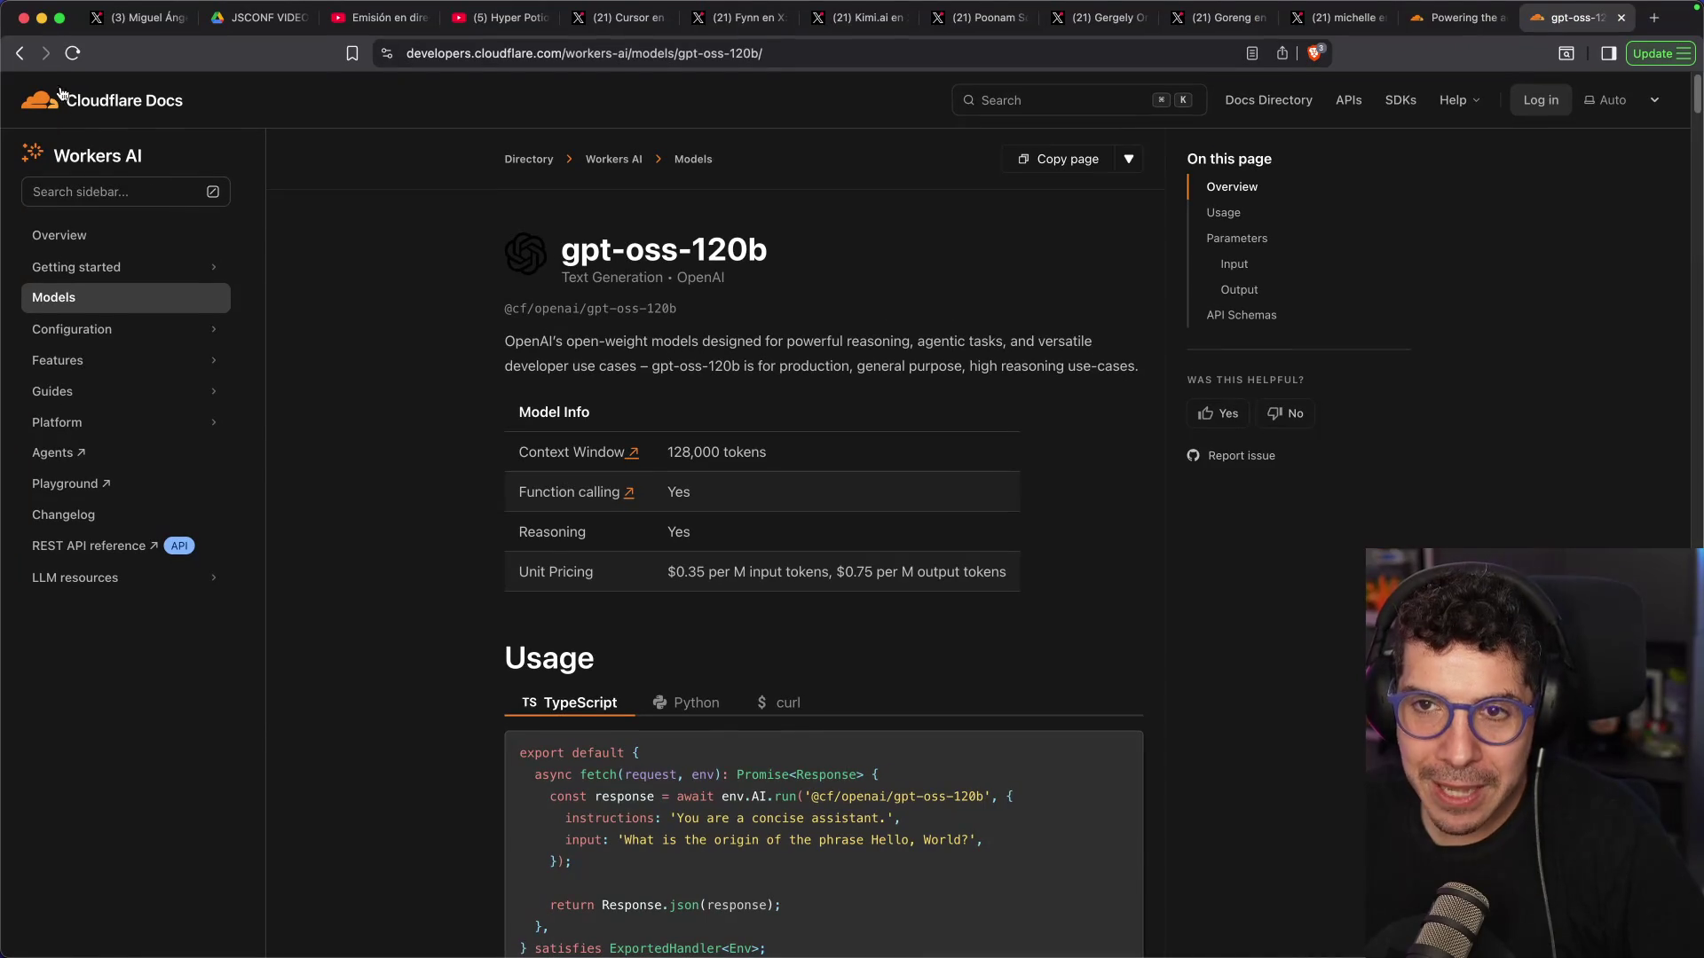
pyautogui.click(21, 53)
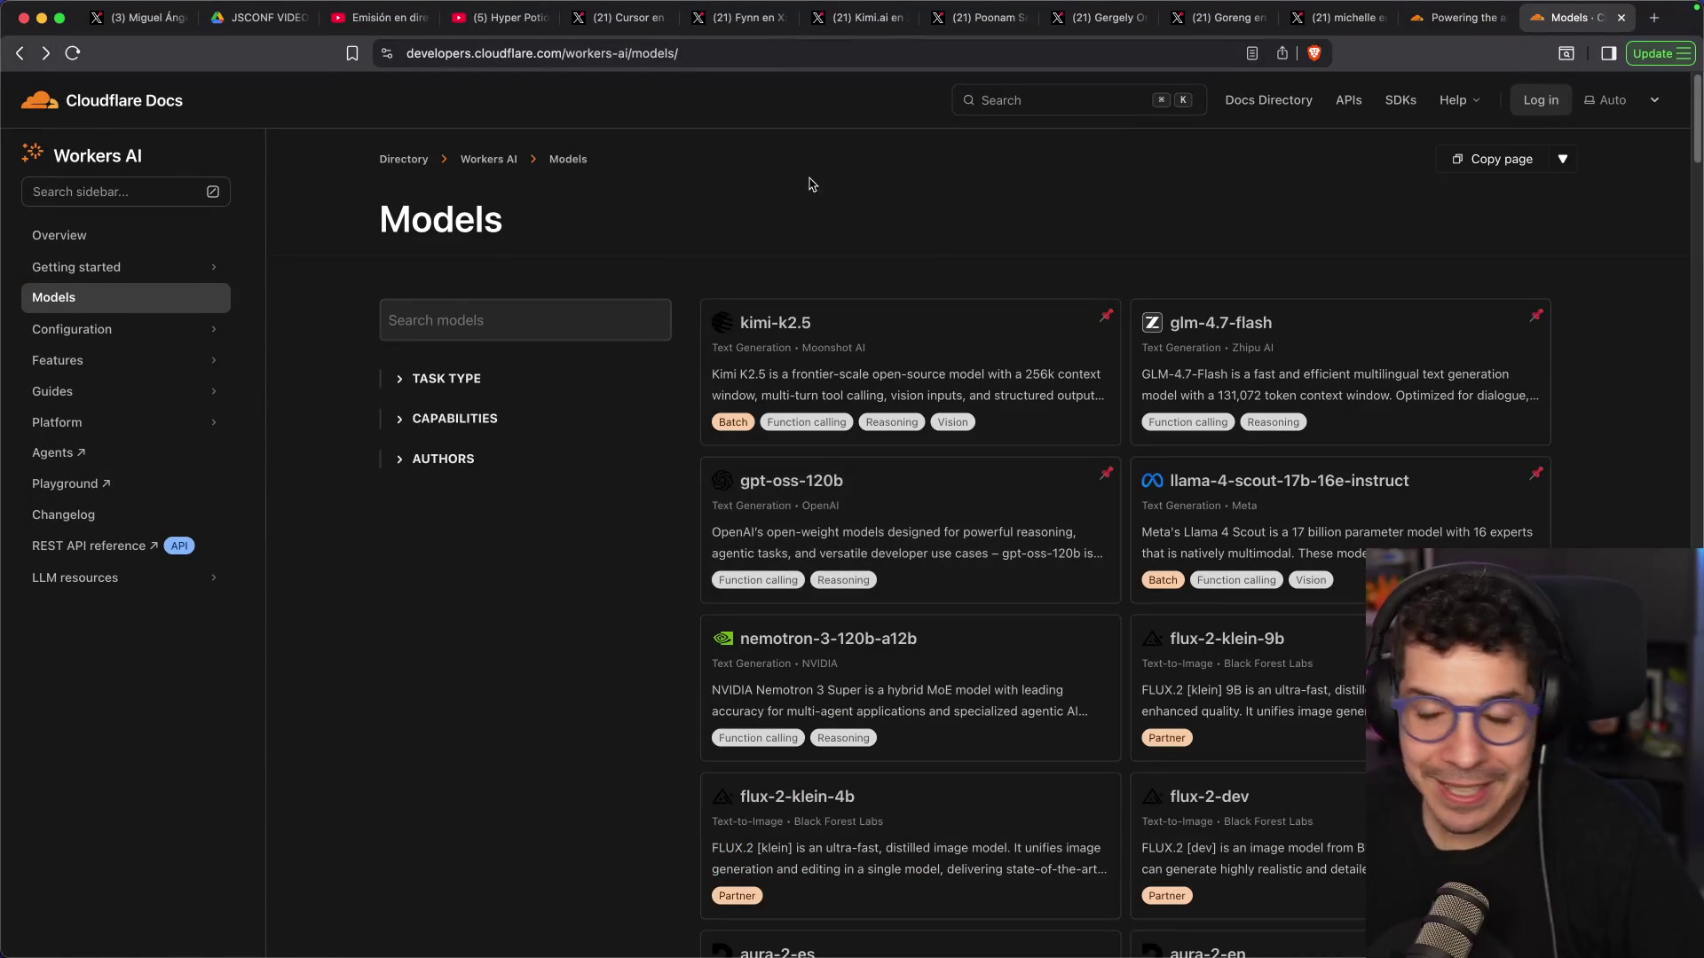
# Review the kimi-k2.5 model page and highlight its $0.60 per M input token price
pyautogui.click(936, 355)
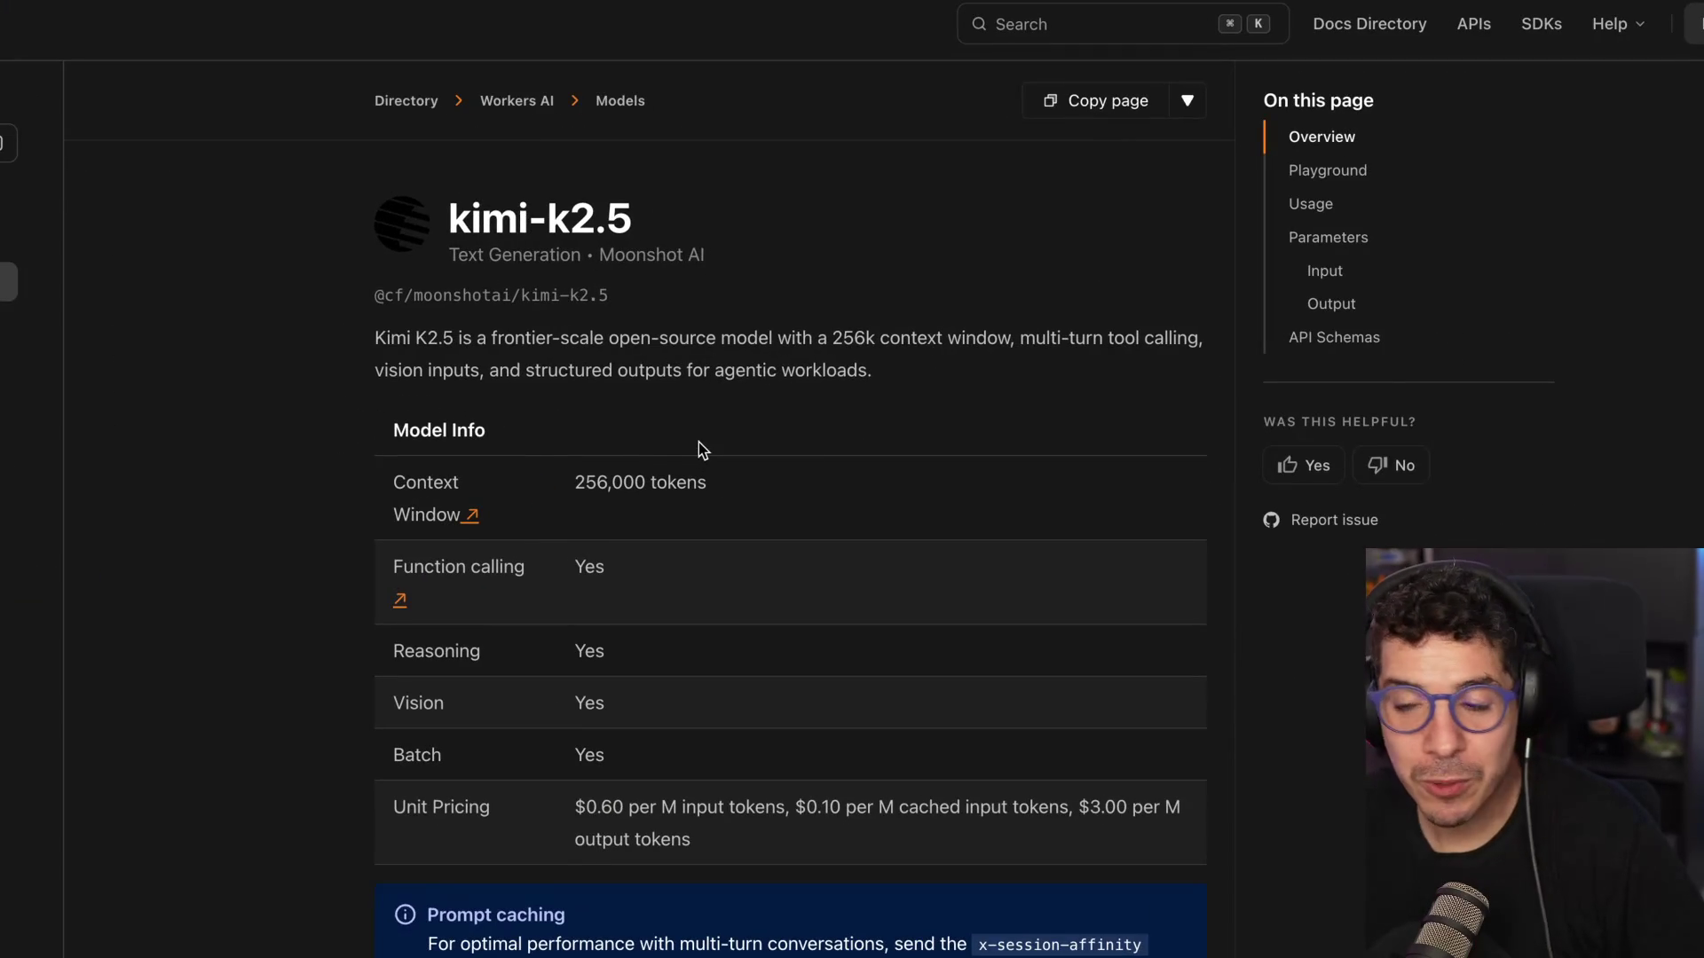
pyautogui.scroll(-5, 484, 379)
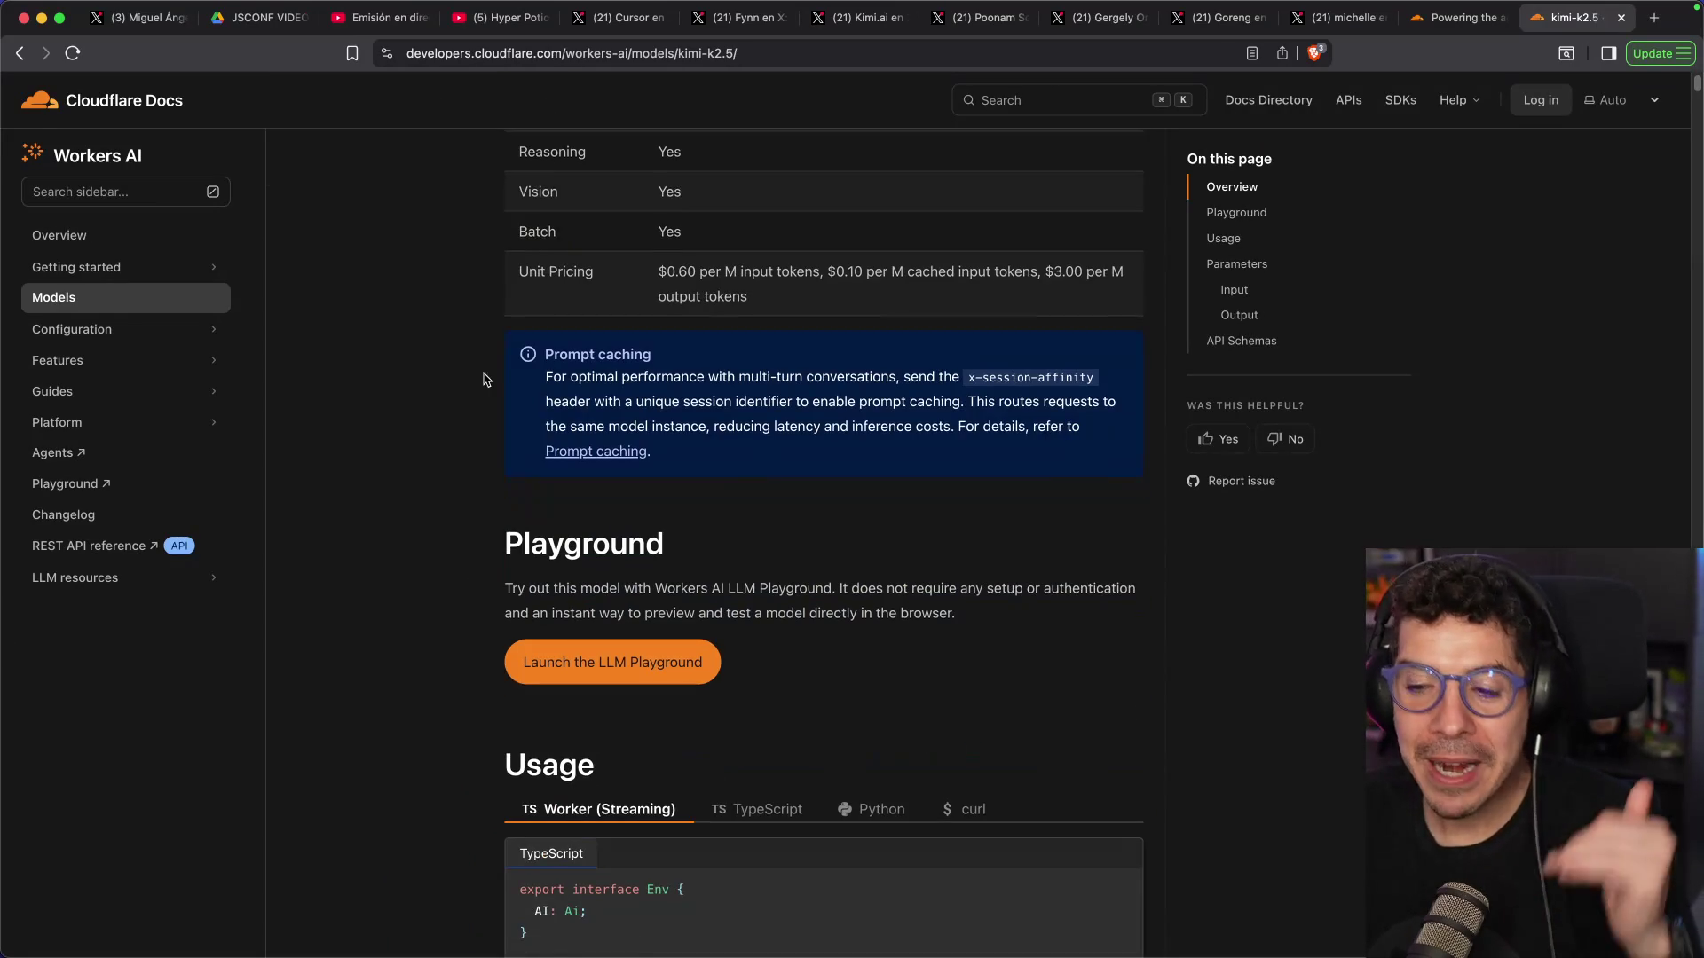
pyautogui.scroll(-5, 497, 373)
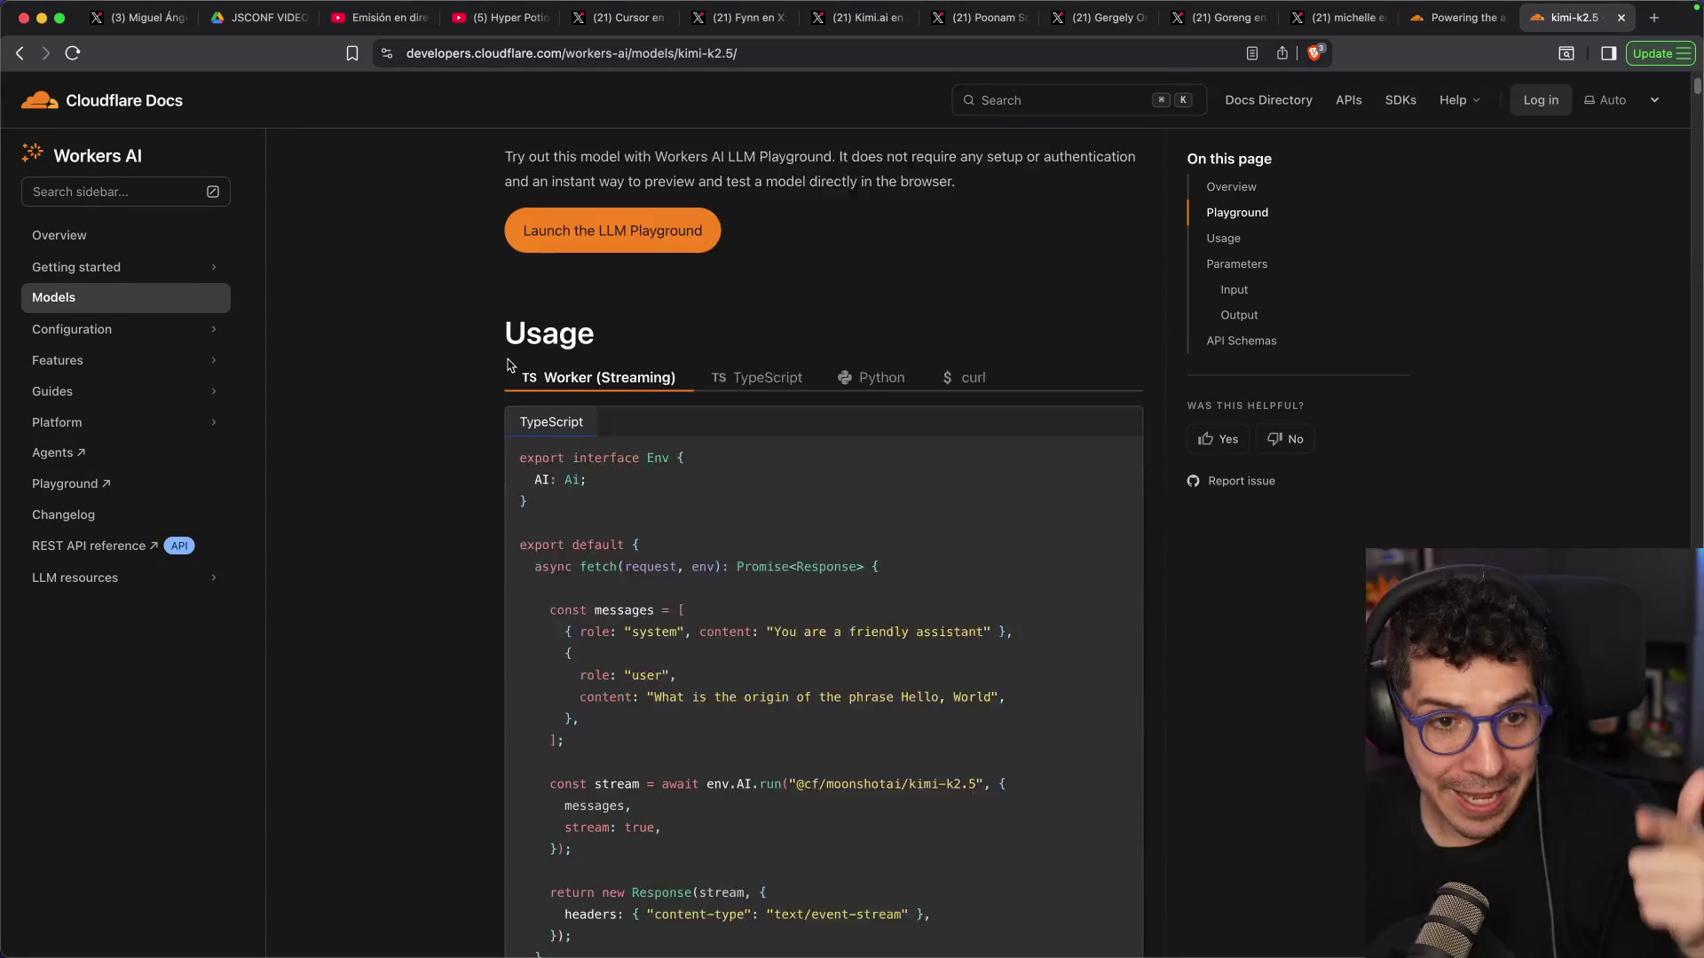
pyautogui.scroll(-8, 508, 363)
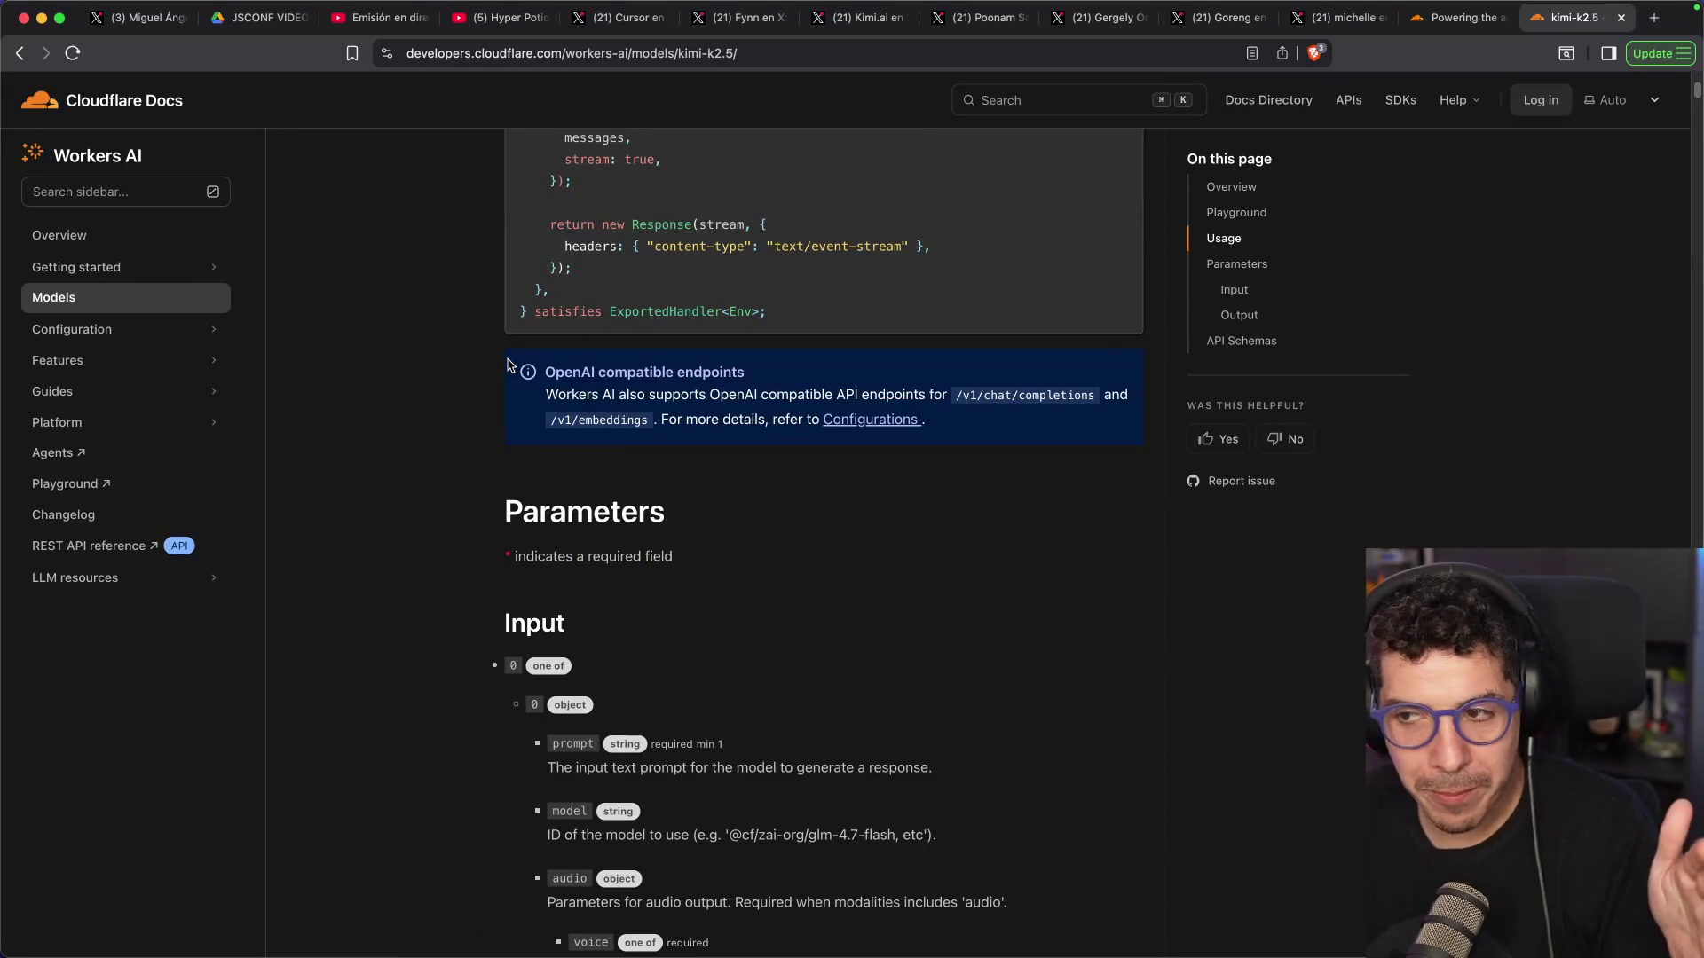
pyautogui.scroll(-15, 508, 364)
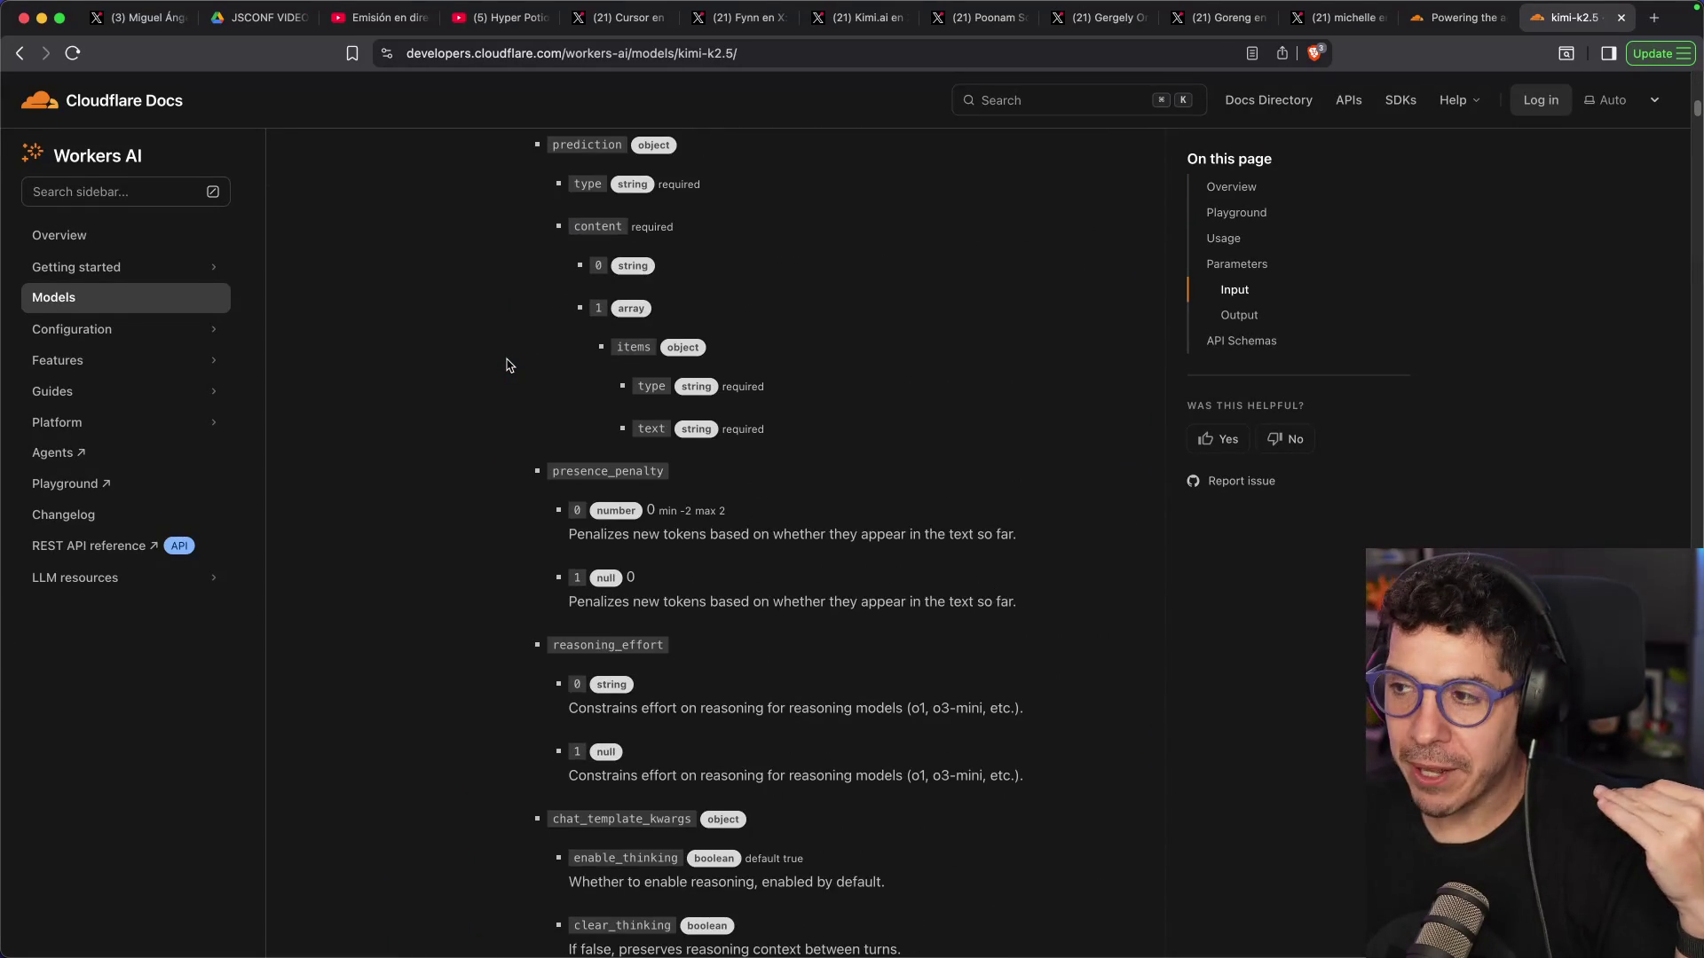
pyautogui.click(1230, 187)
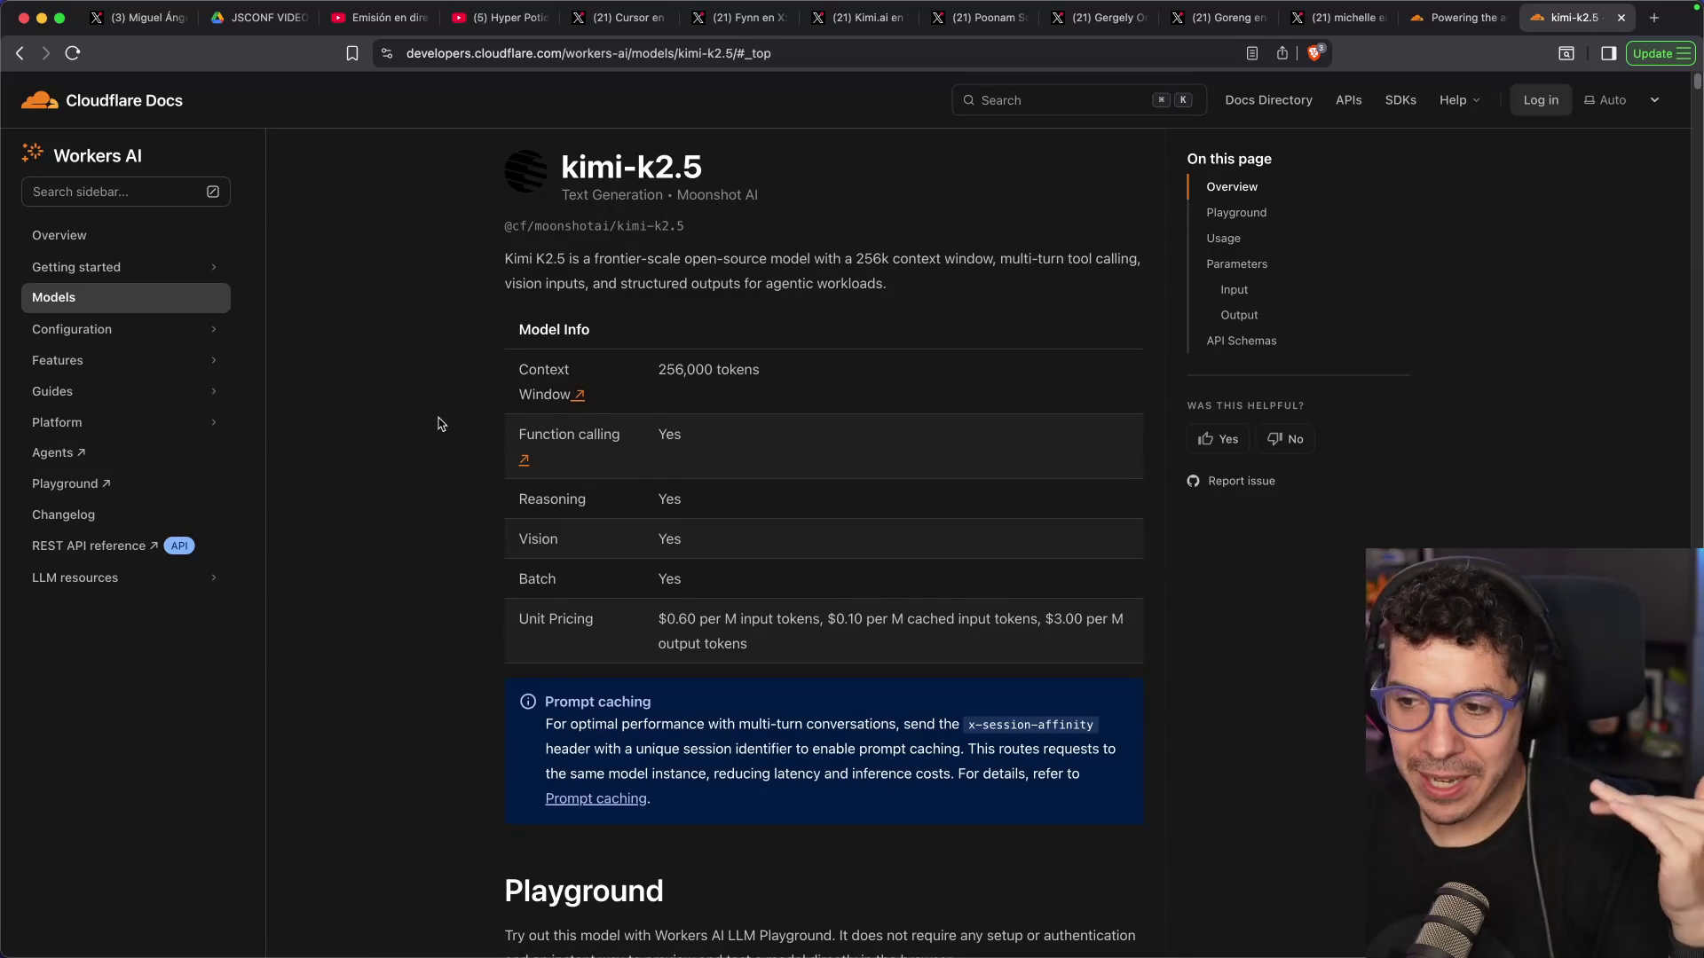
pyautogui.moveTo(668, 621); pyautogui.dragTo(780, 629)
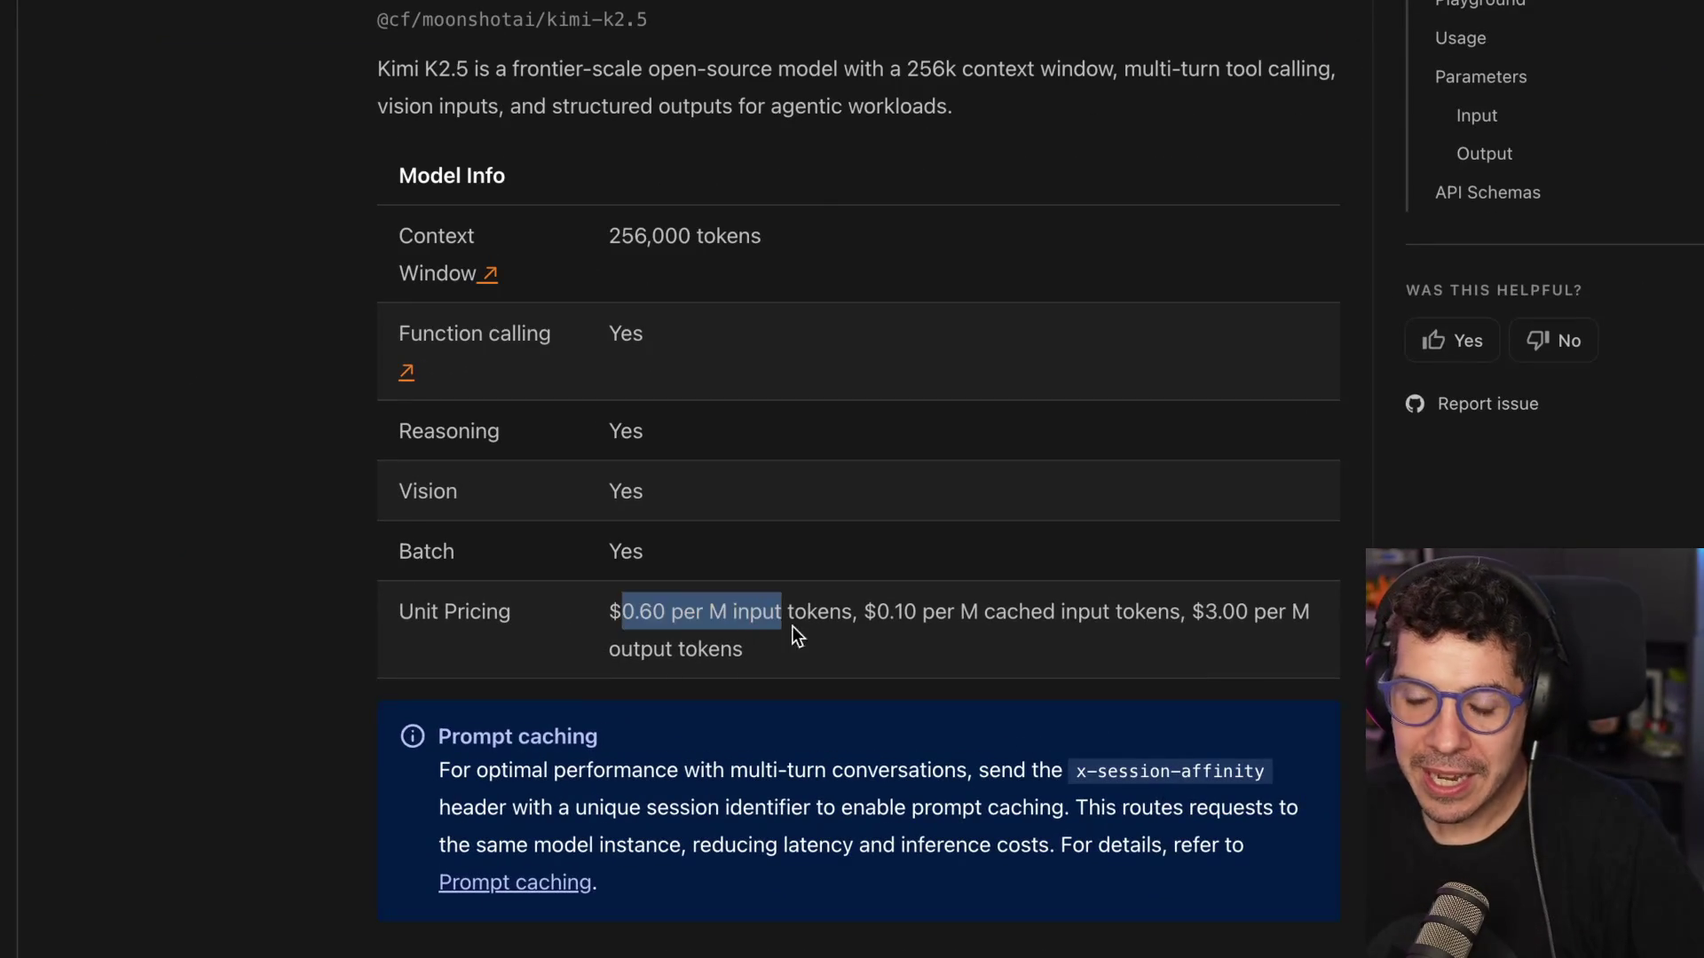
pyautogui.click(844, 628)
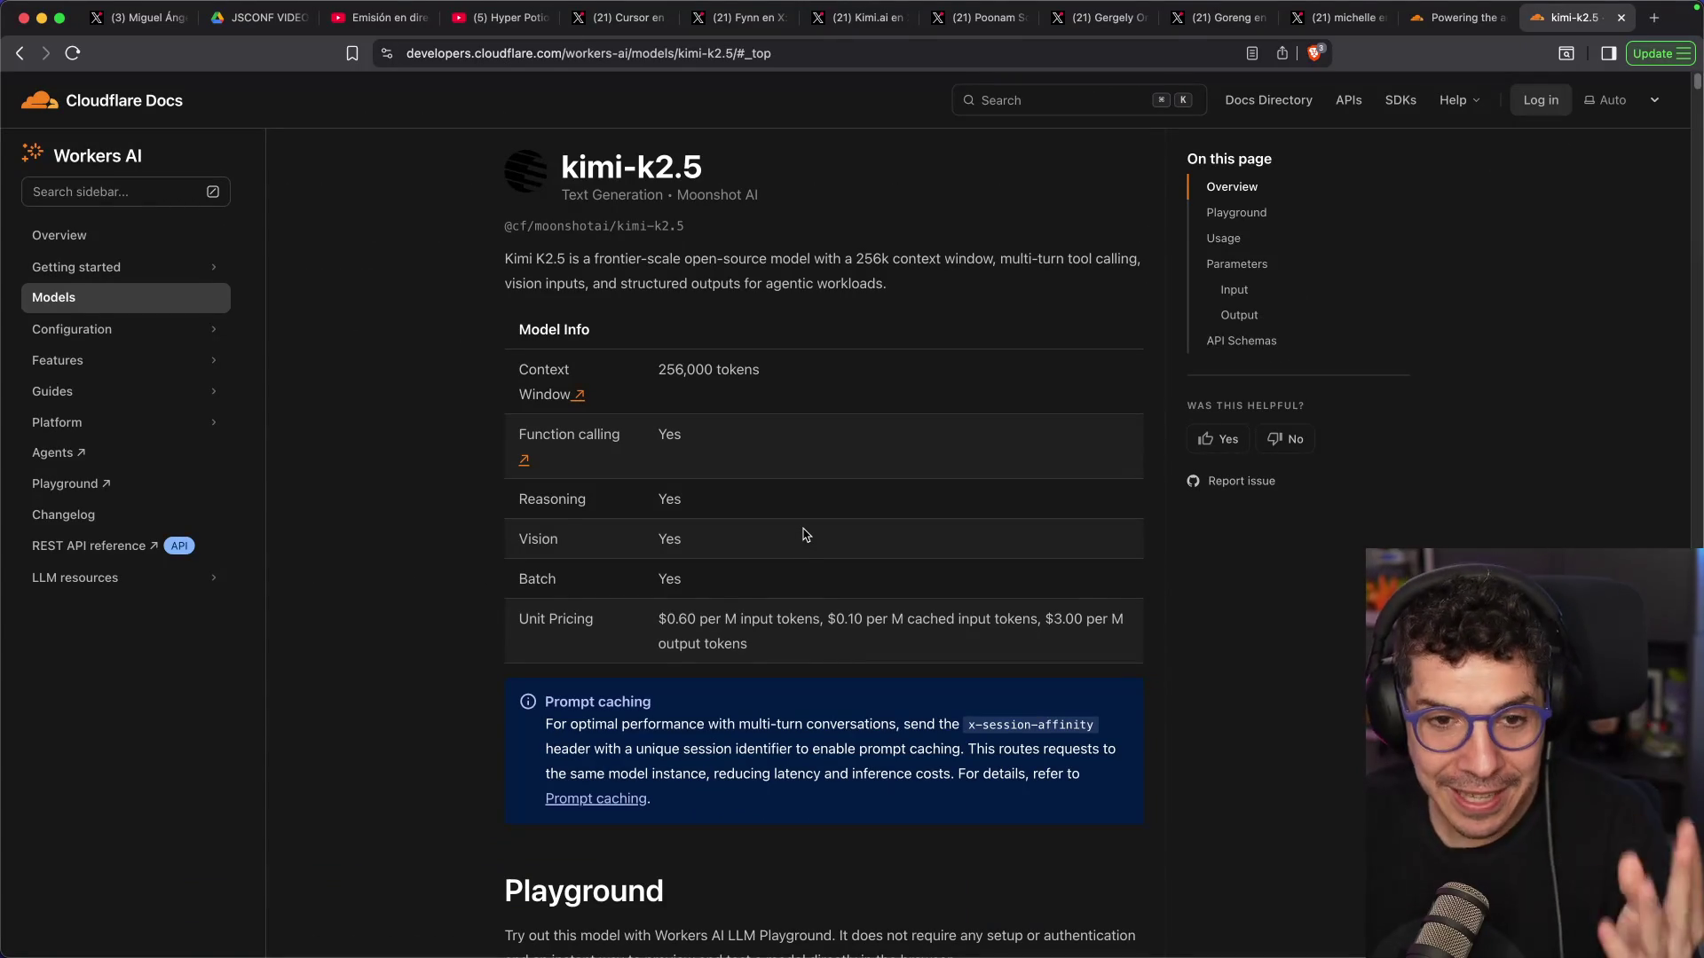
pyautogui.scroll(-3, 808, 531)
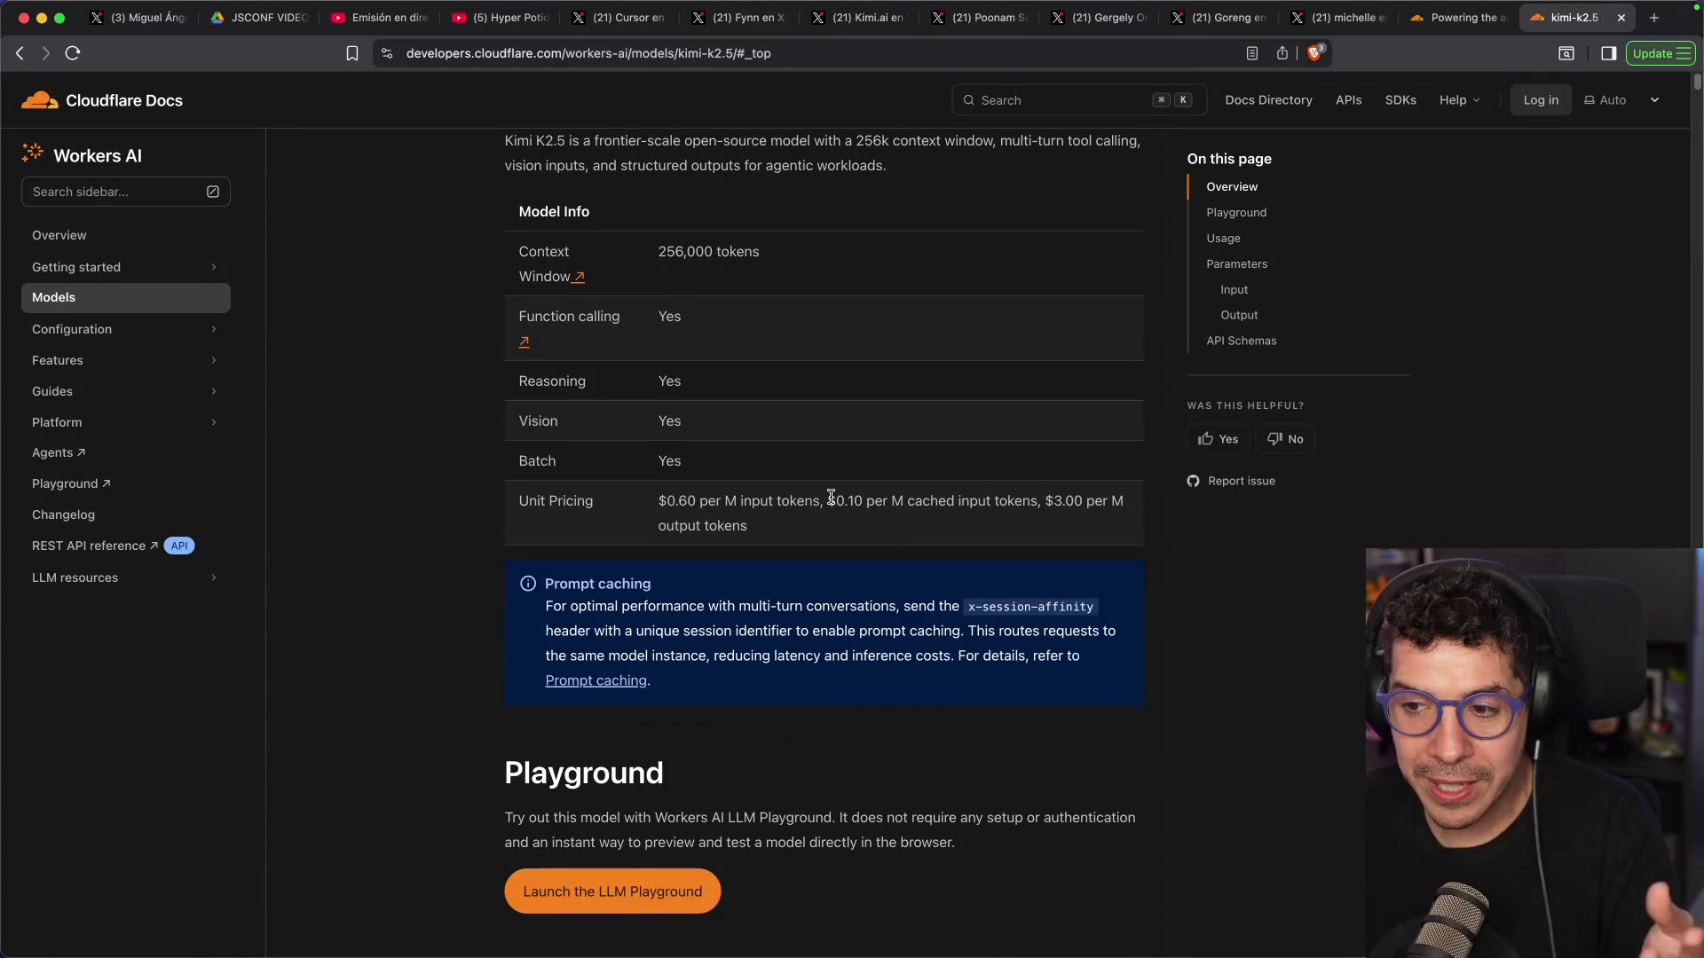
pyautogui.scroll(5, 830, 496)
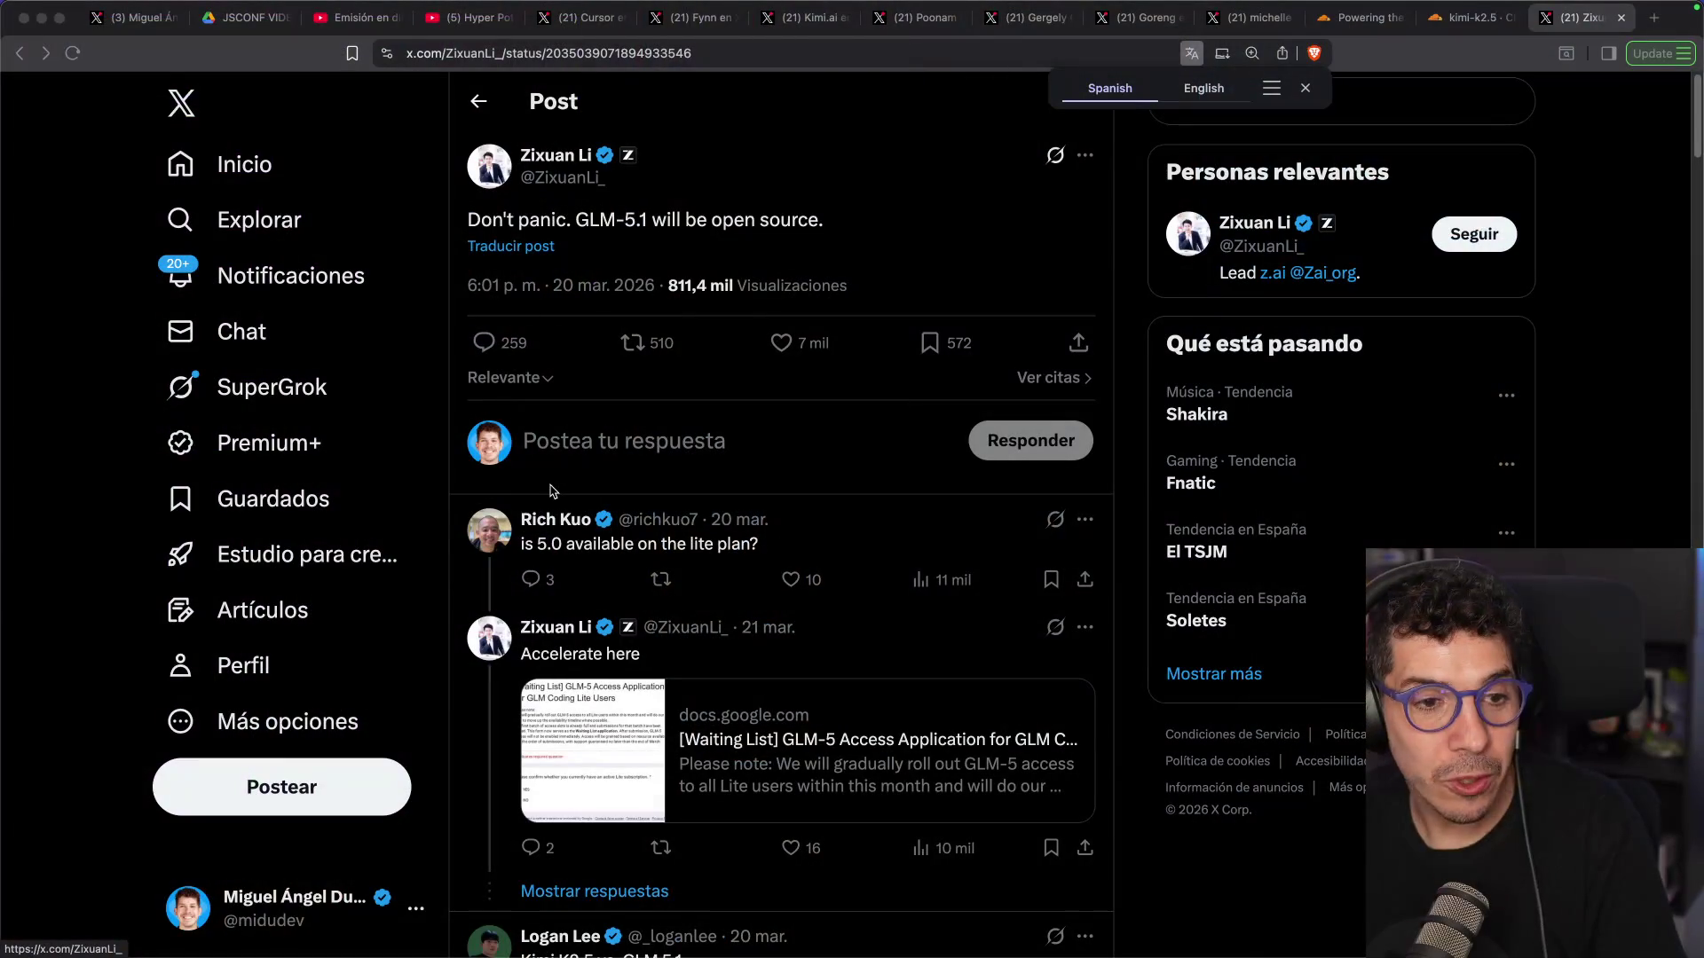
# Dismiss the translation offer and view the z.ai site linked in the author's profile bio
pyautogui.click(934, 234)
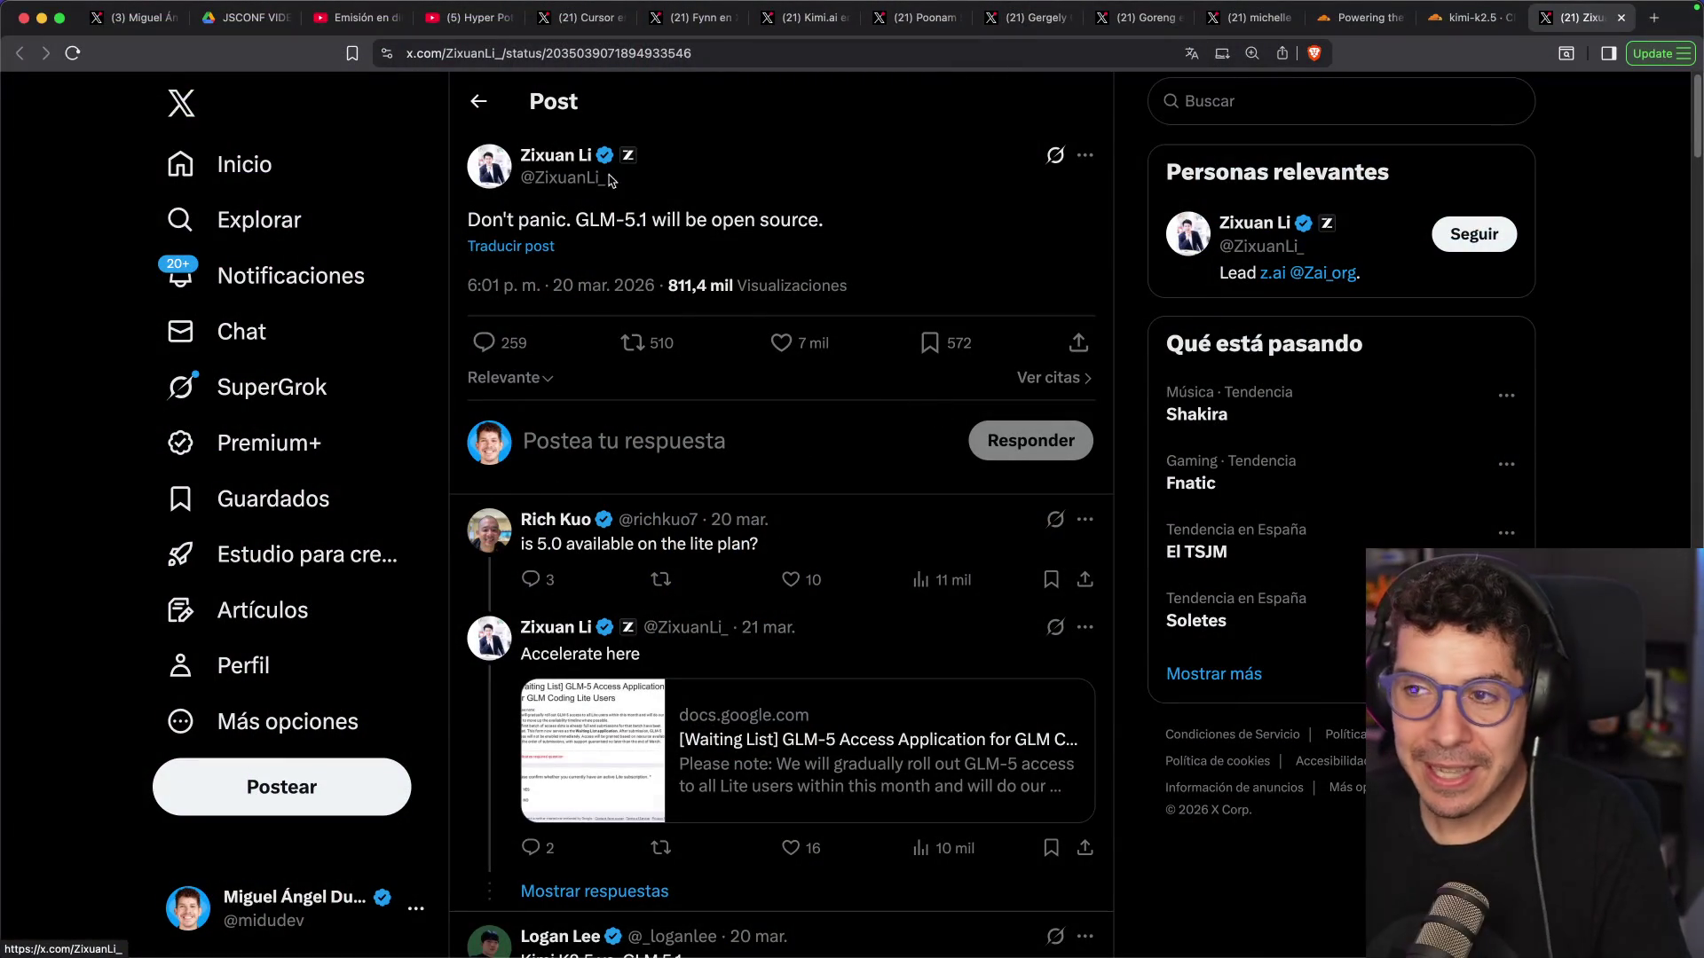
pyautogui.keyDown('shift'); pyautogui.keyDown('super'); pyautogui.click(564, 171); pyautogui.keyUp('super'); pyautogui.keyUp('shift')
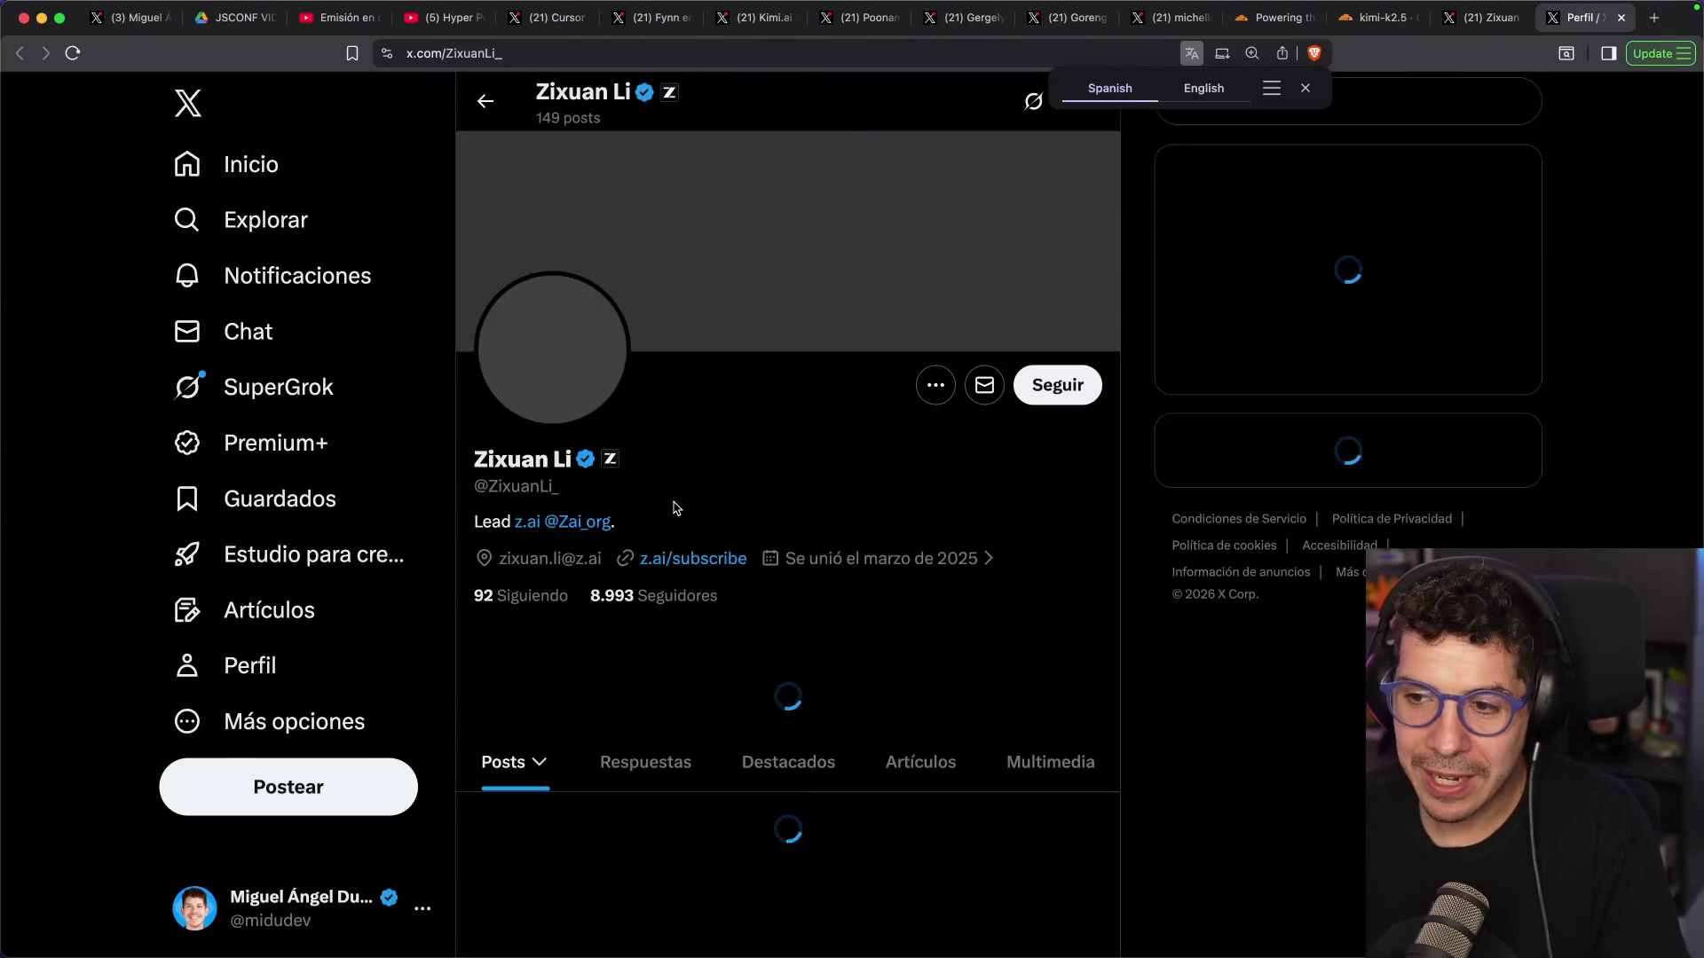
pyautogui.click(523, 528)
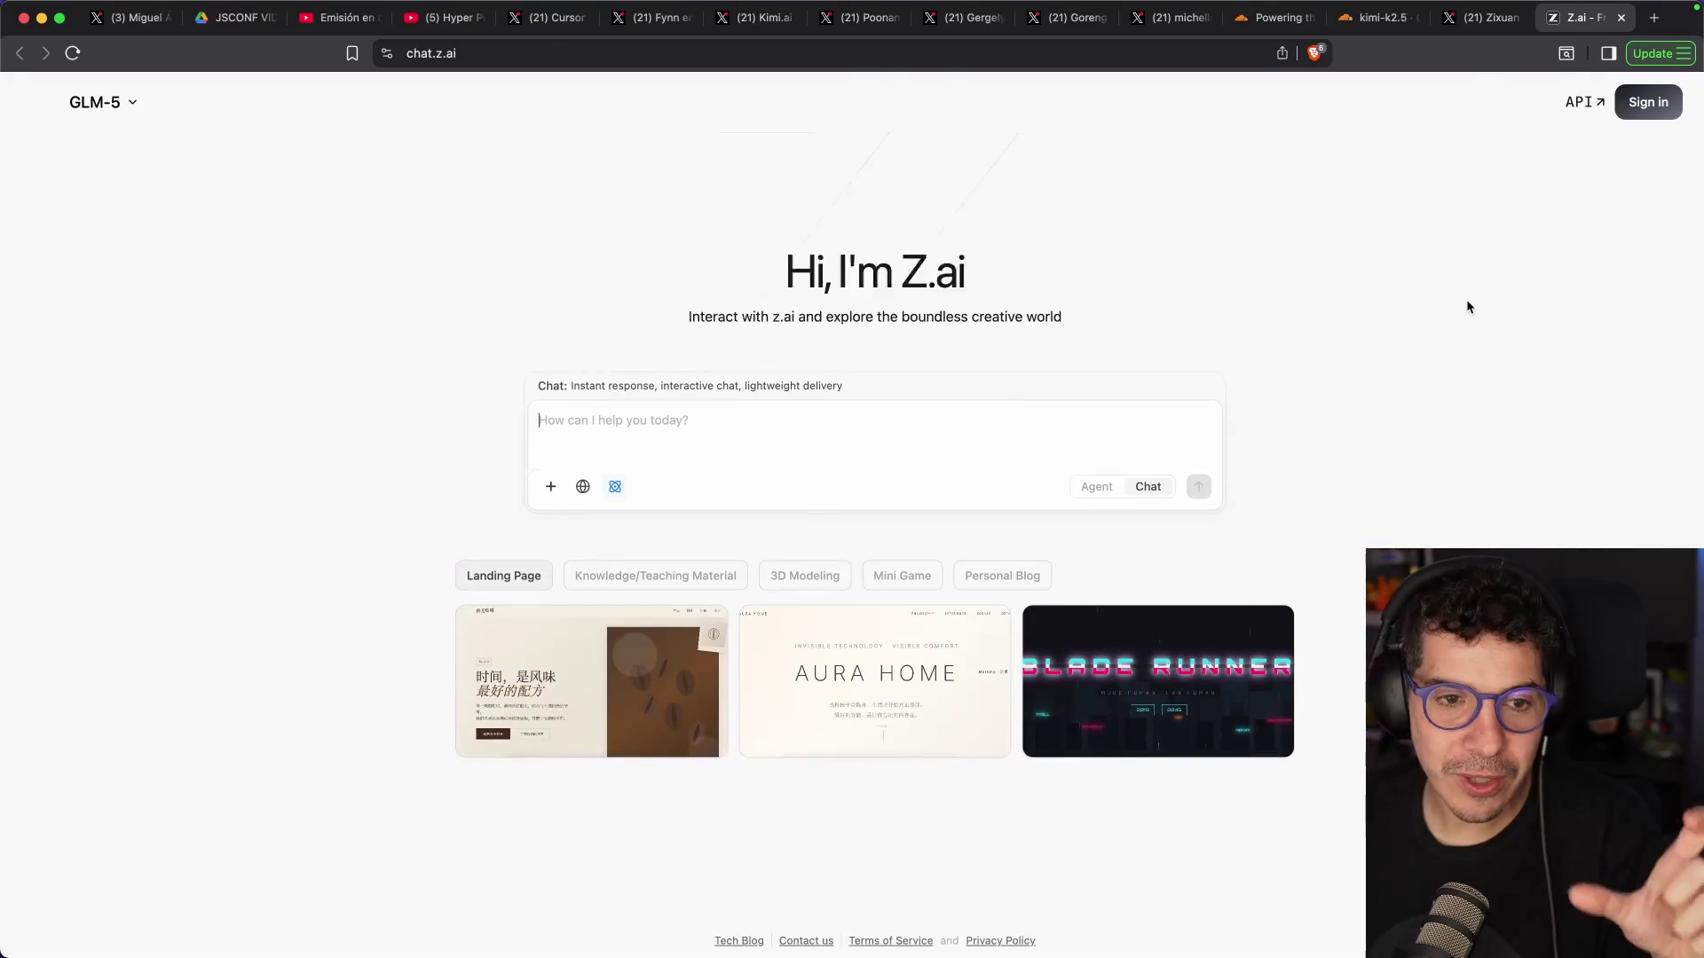
pyautogui.click(1482, 18)
# Open the Z.ai for Startups reply under the GLM-5.1 post on its own page
pyautogui.scroll(-2, 1003, 332)
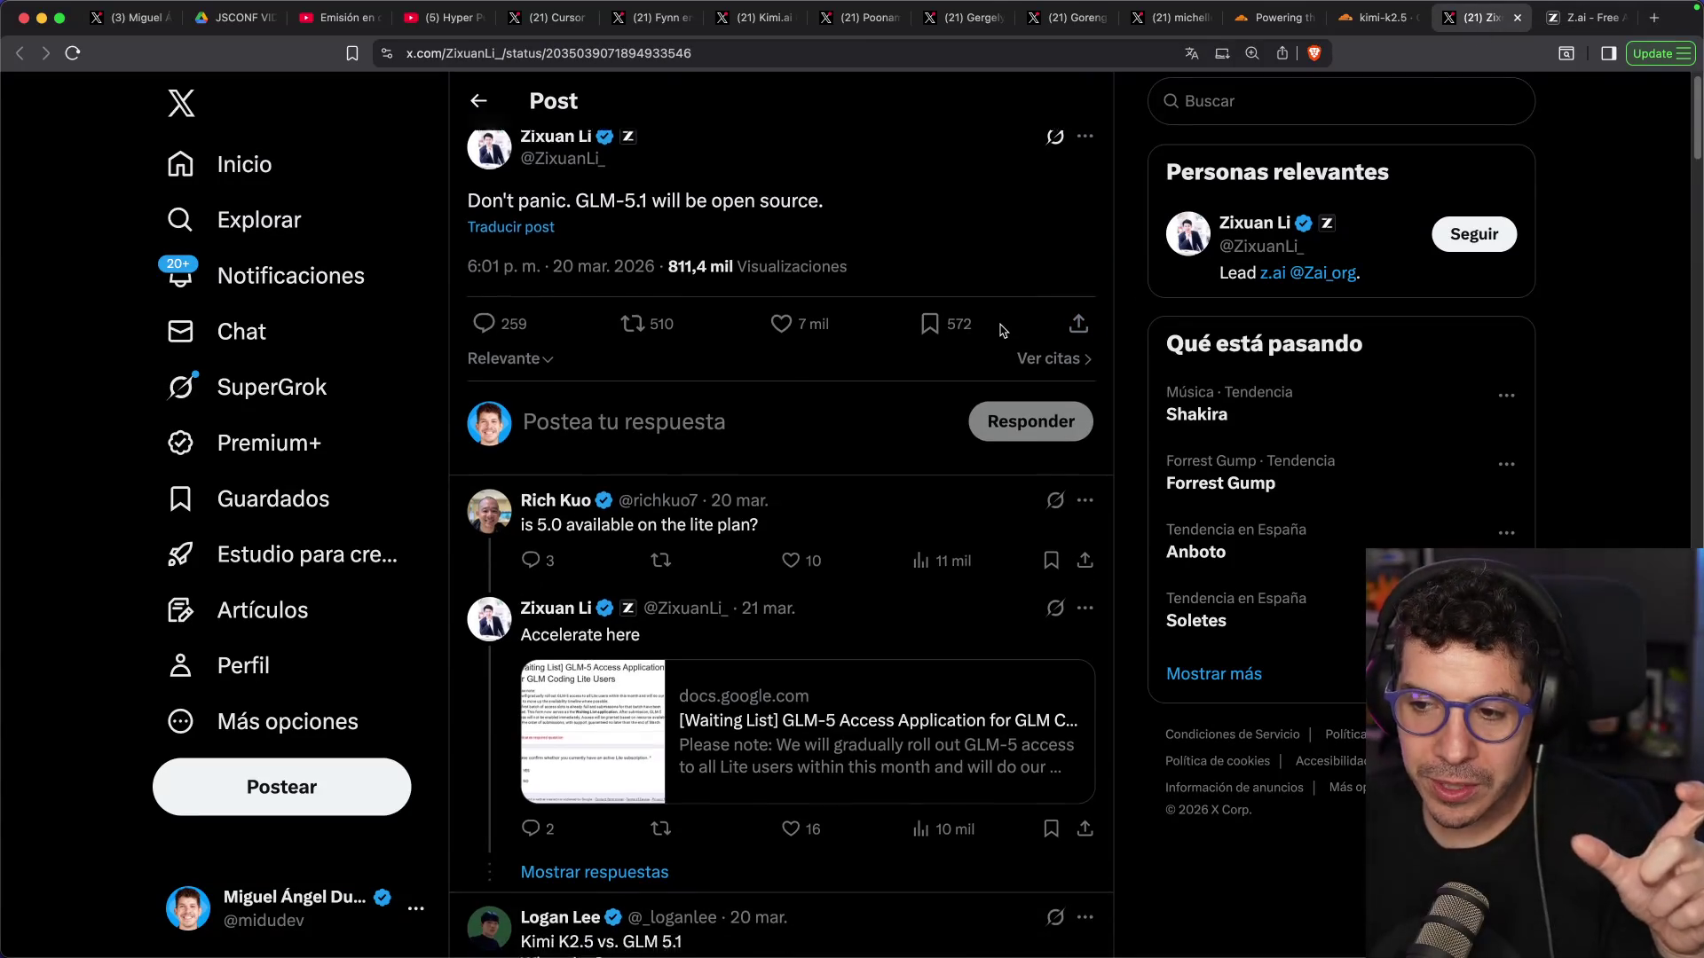
pyautogui.scroll(2, 888, 293)
pyautogui.moveTo(617, 221); pyautogui.dragTo(791, 226)
pyautogui.click(791, 227)
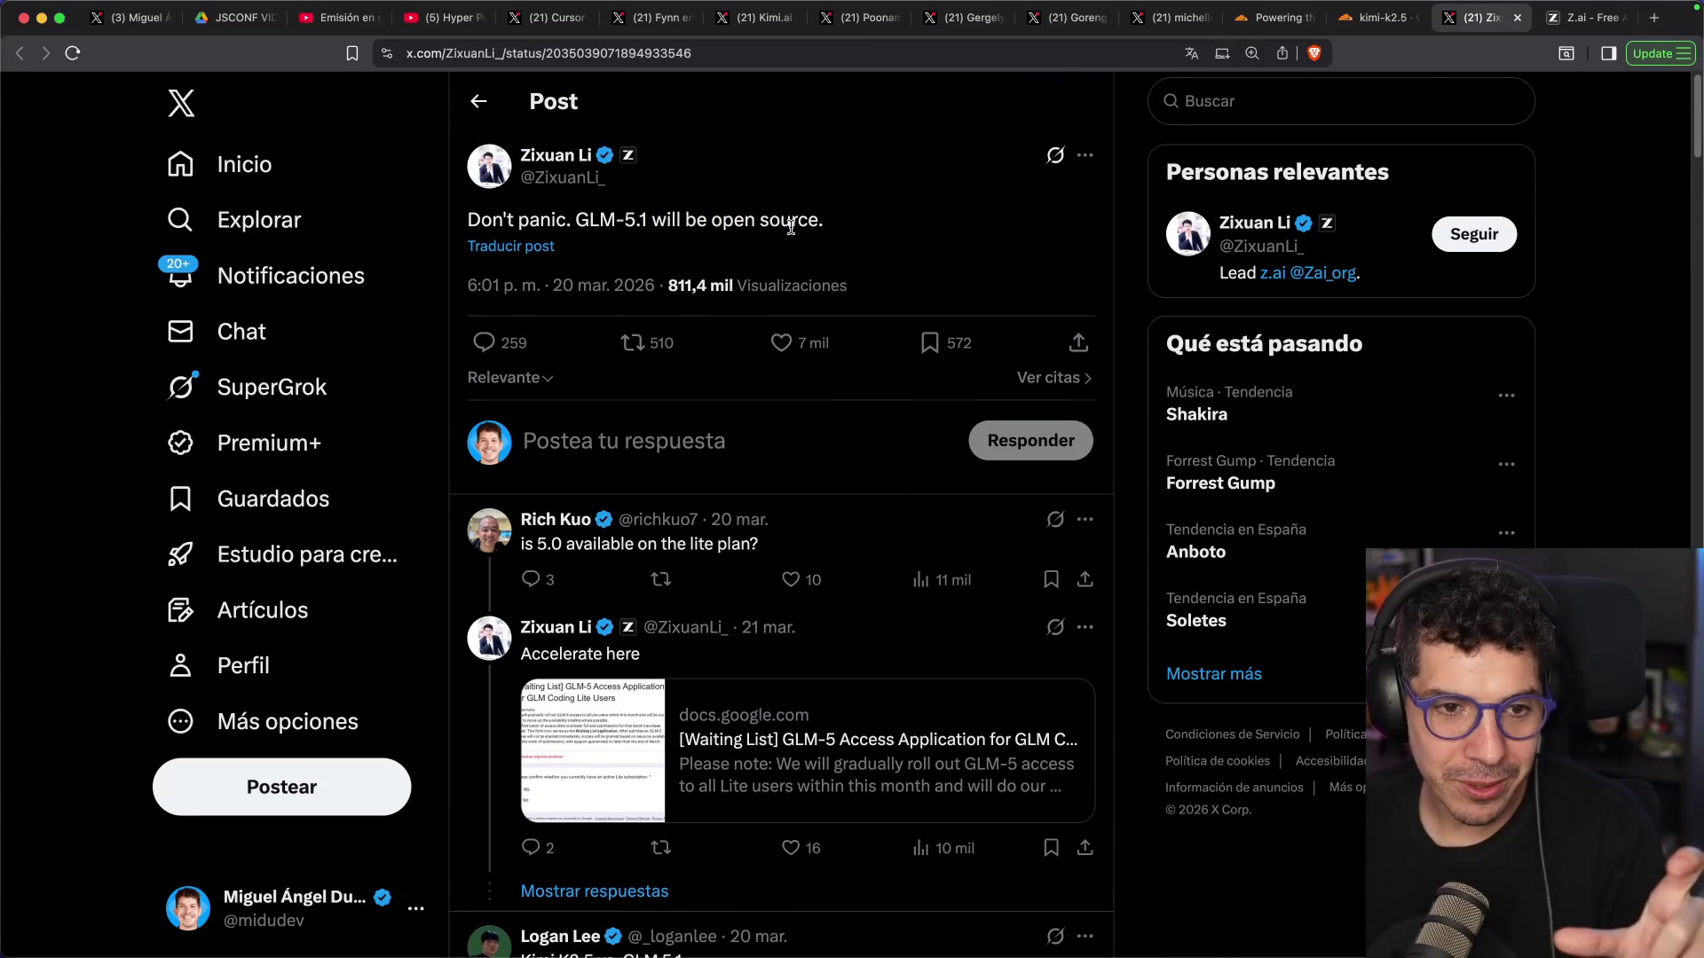
pyautogui.scroll(-10, 859, 300)
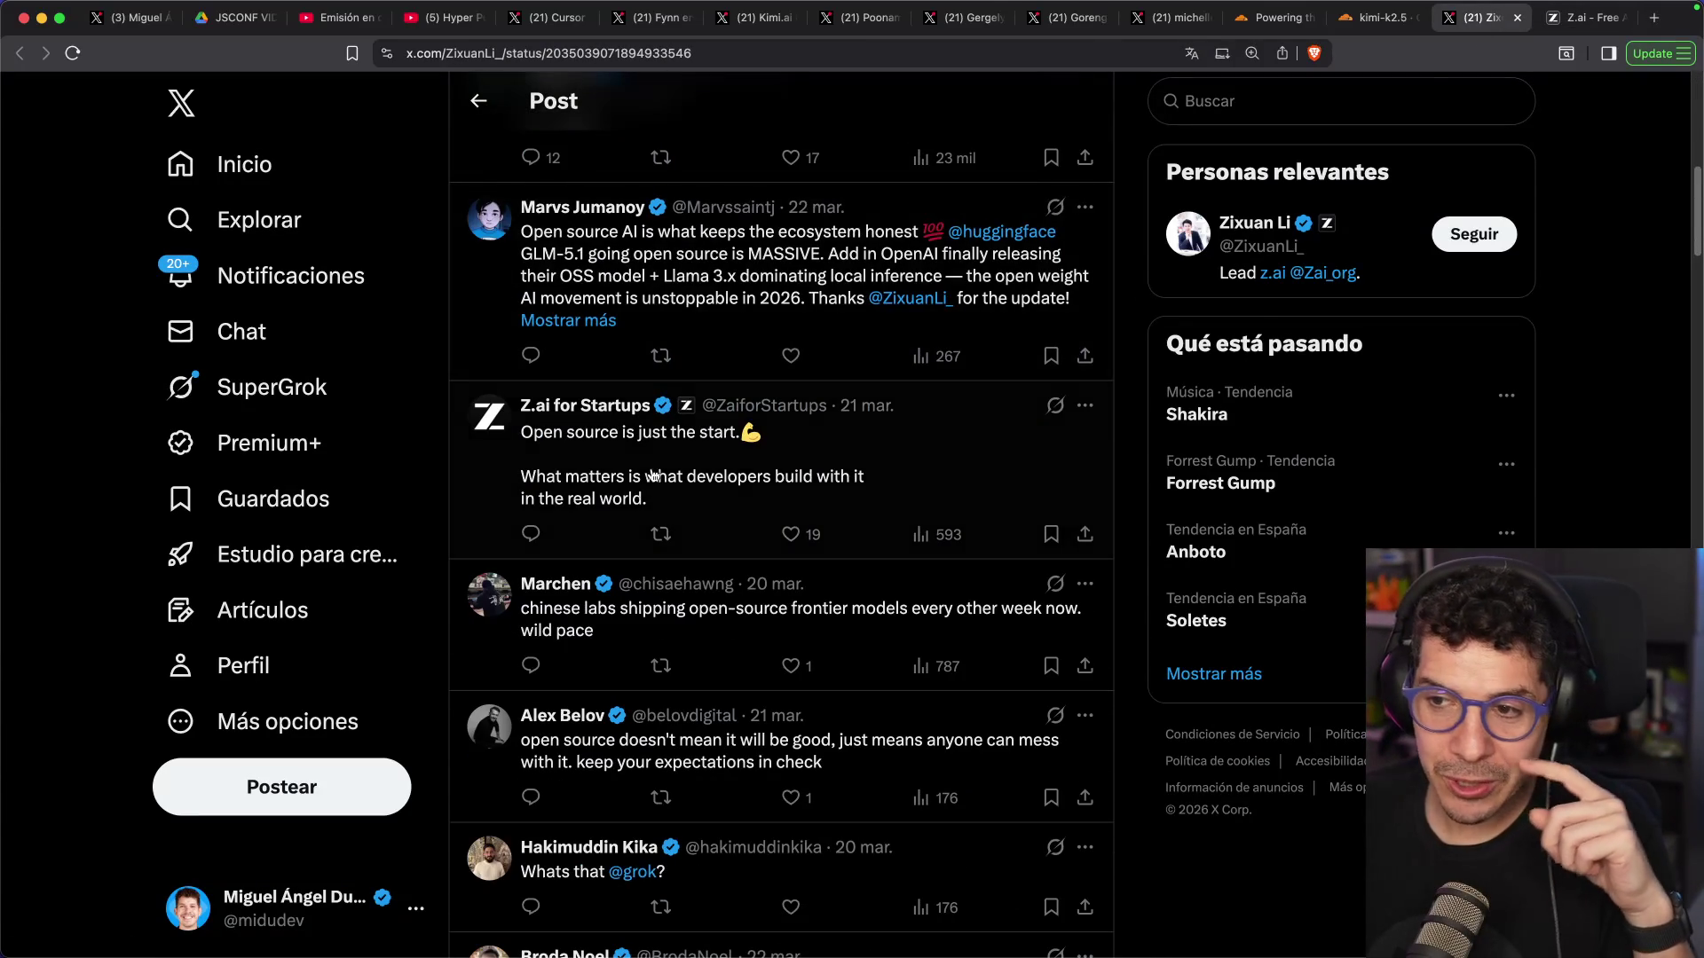
pyautogui.click(653, 477)
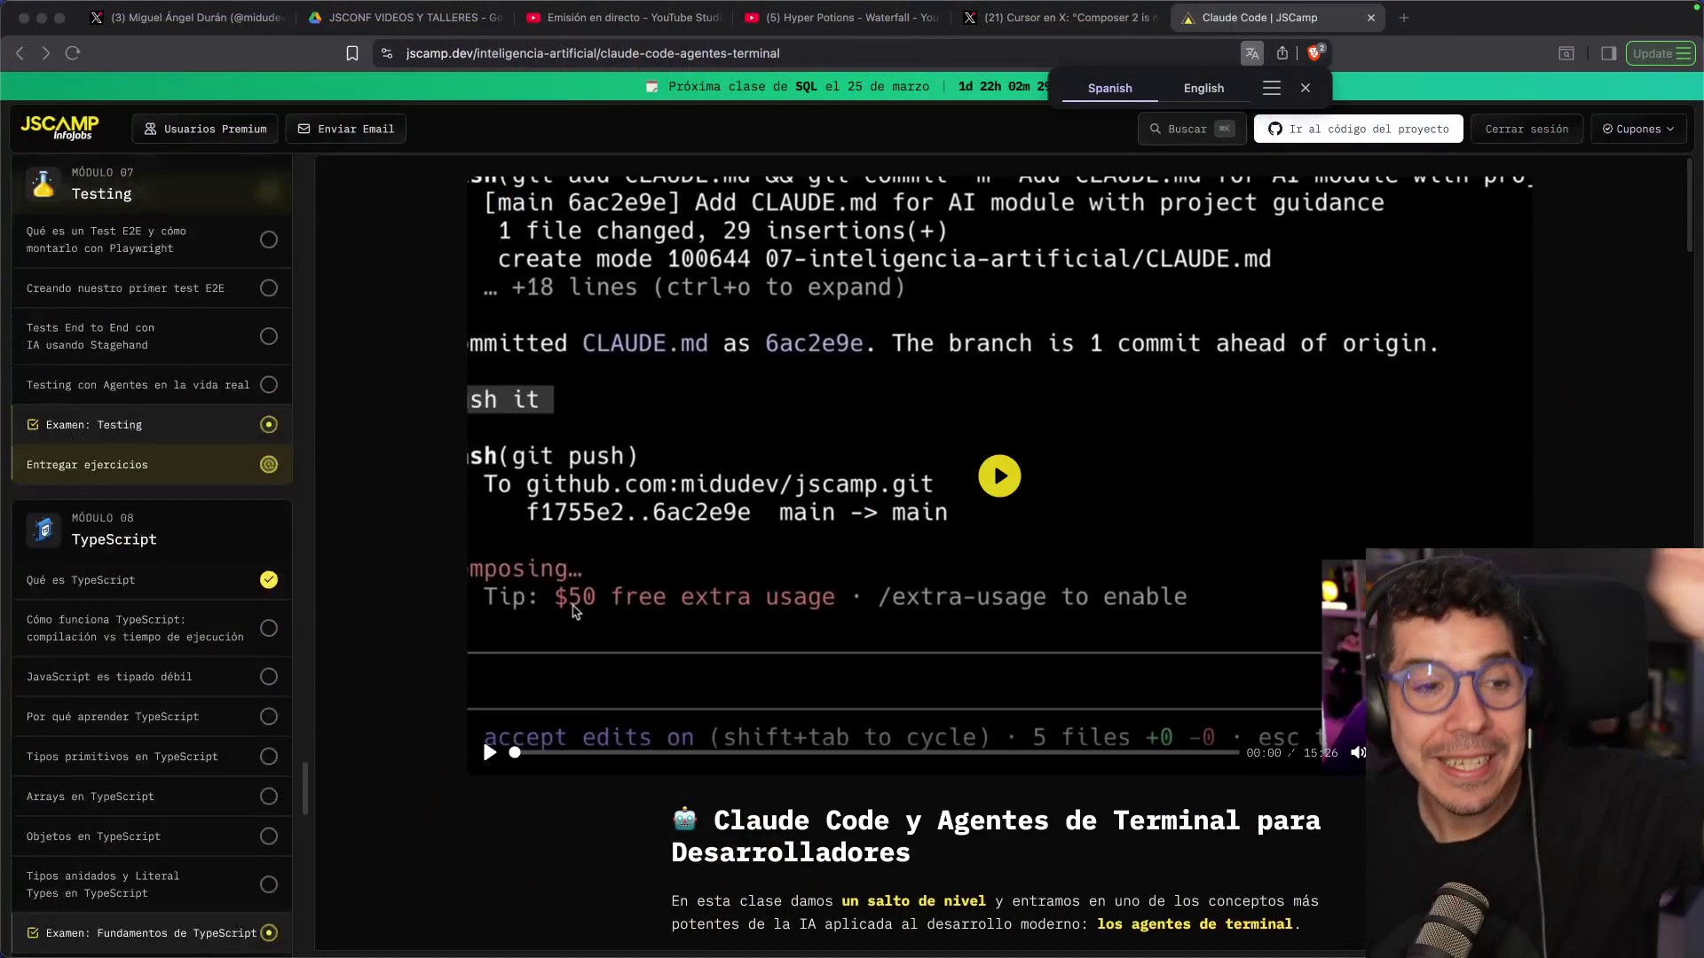
pyautogui.scroll(-2, 336, 513)
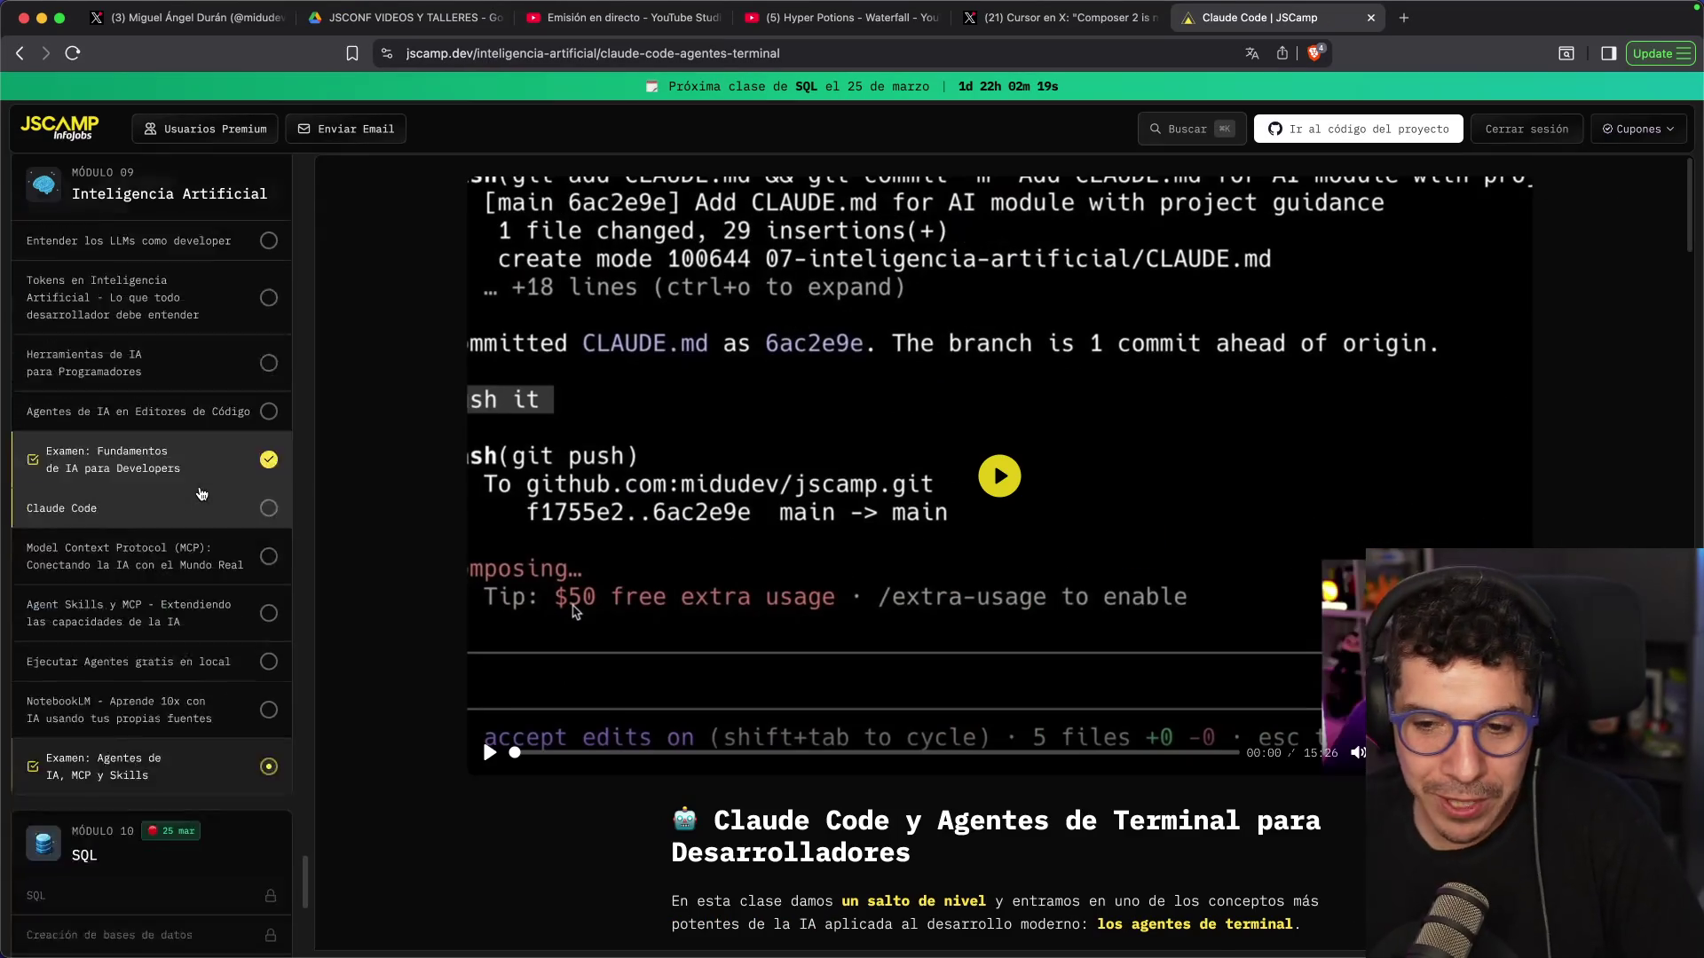
pyautogui.scroll(-4, 203, 494)
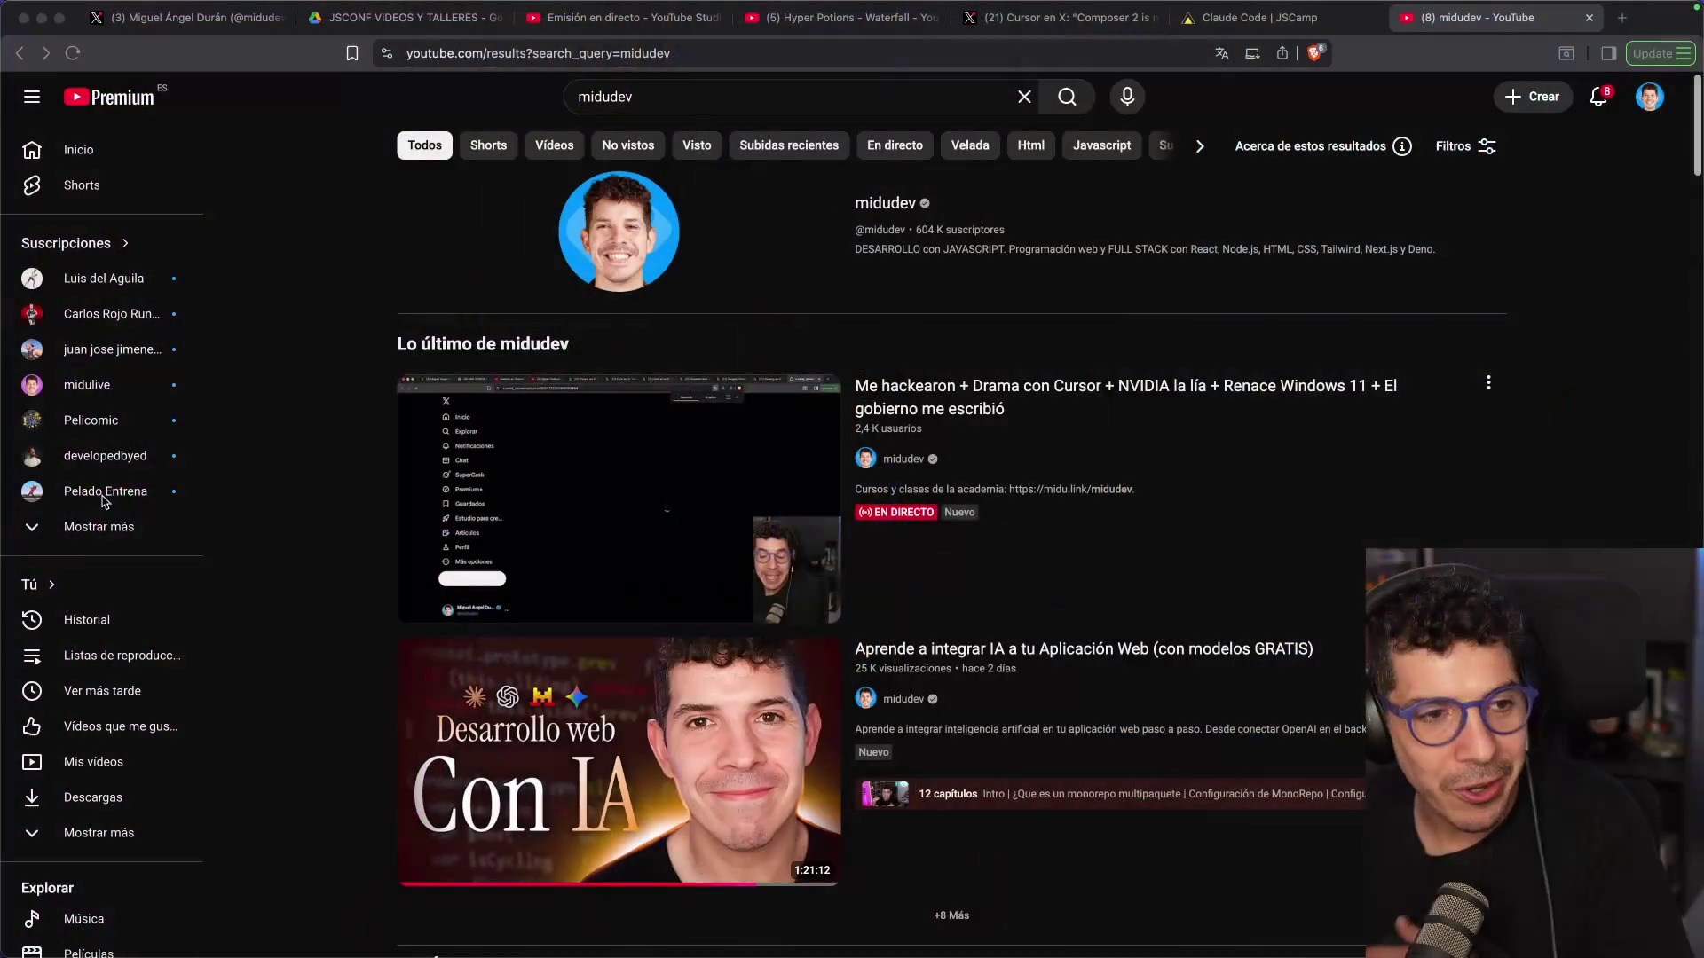
# Open the 'Aprende a integrar IA' video, seek to about 12:07, then visit the midudev channel
pyautogui.scroll(-4, 913, 373)
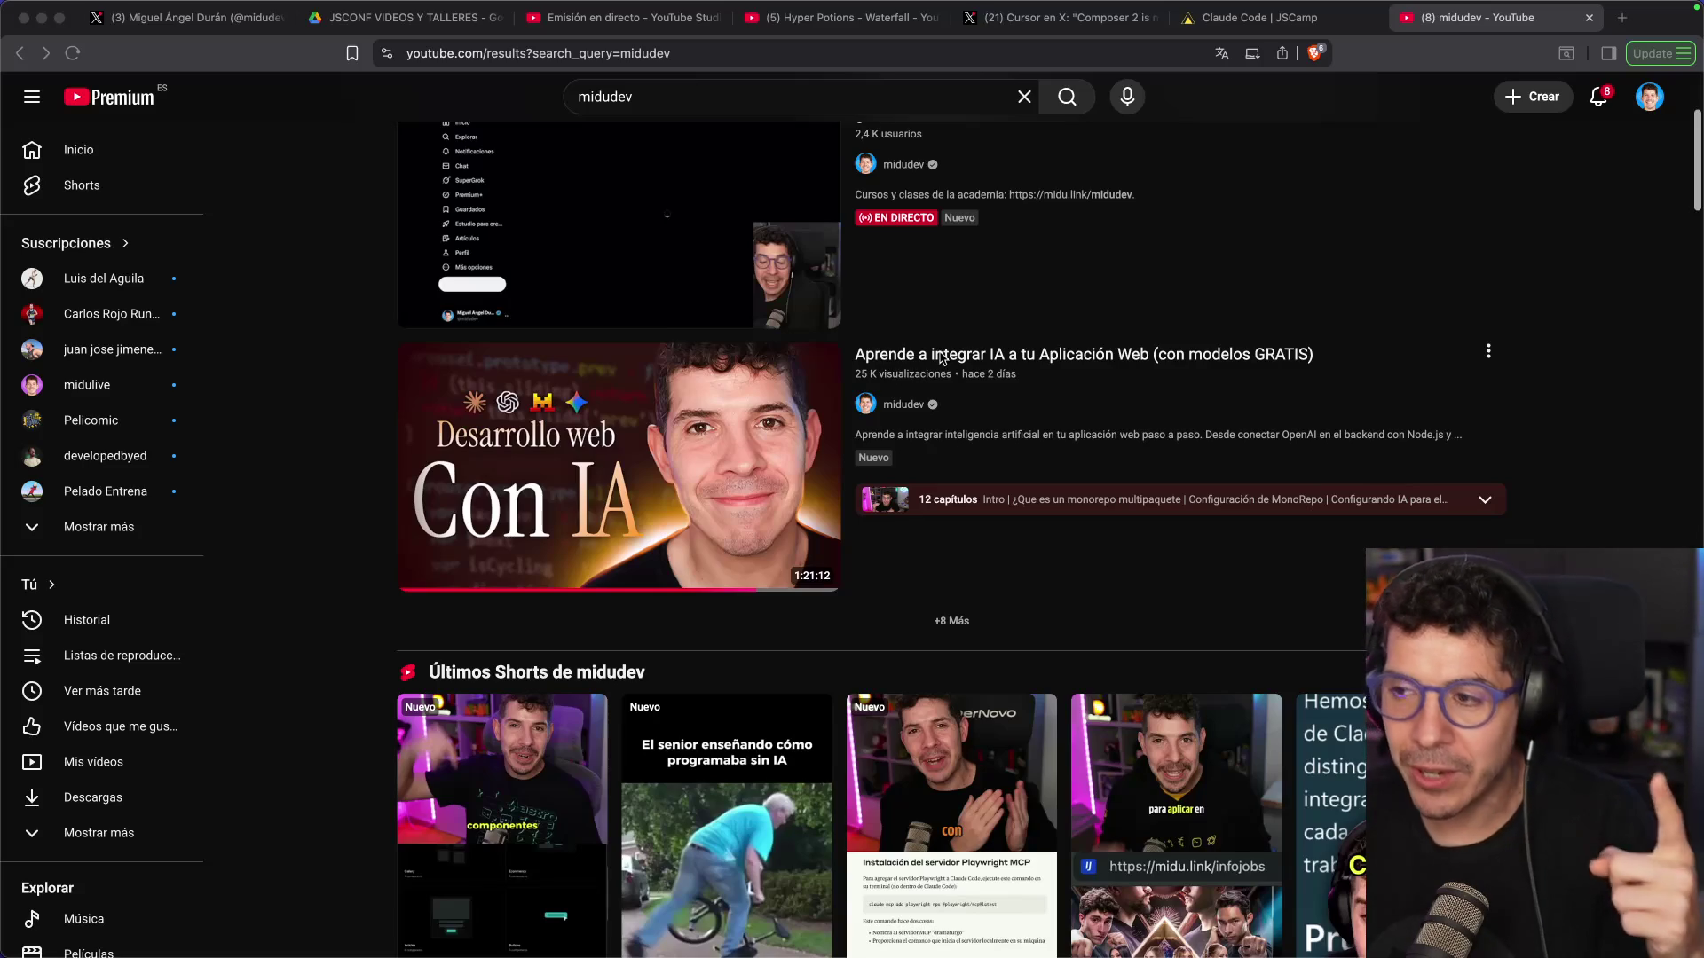
pyautogui.click(951, 355)
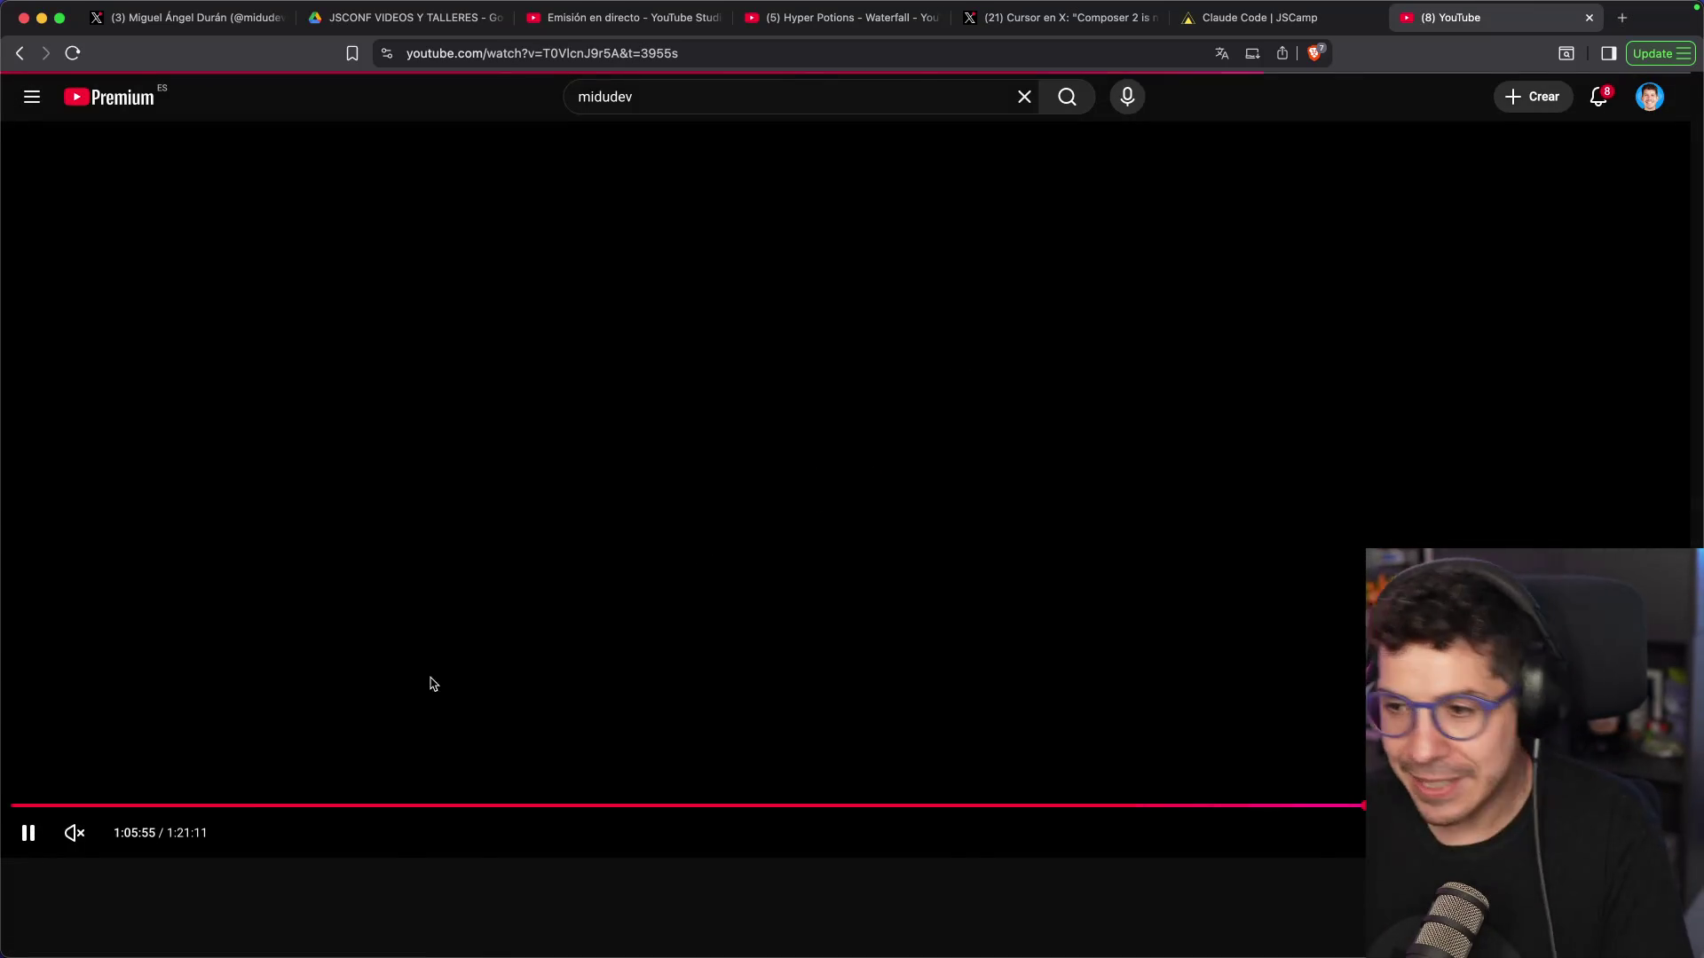
pyautogui.moveTo(265, 805)
pyautogui.mouseDown()
pyautogui.moveTo(1160, 804)
pyautogui.moveTo(1348, 770)
pyautogui.moveTo(408, 770)
pyautogui.moveTo(720, 396)
pyautogui.mouseUp()
pyautogui.scroll(-5, 720, 396)
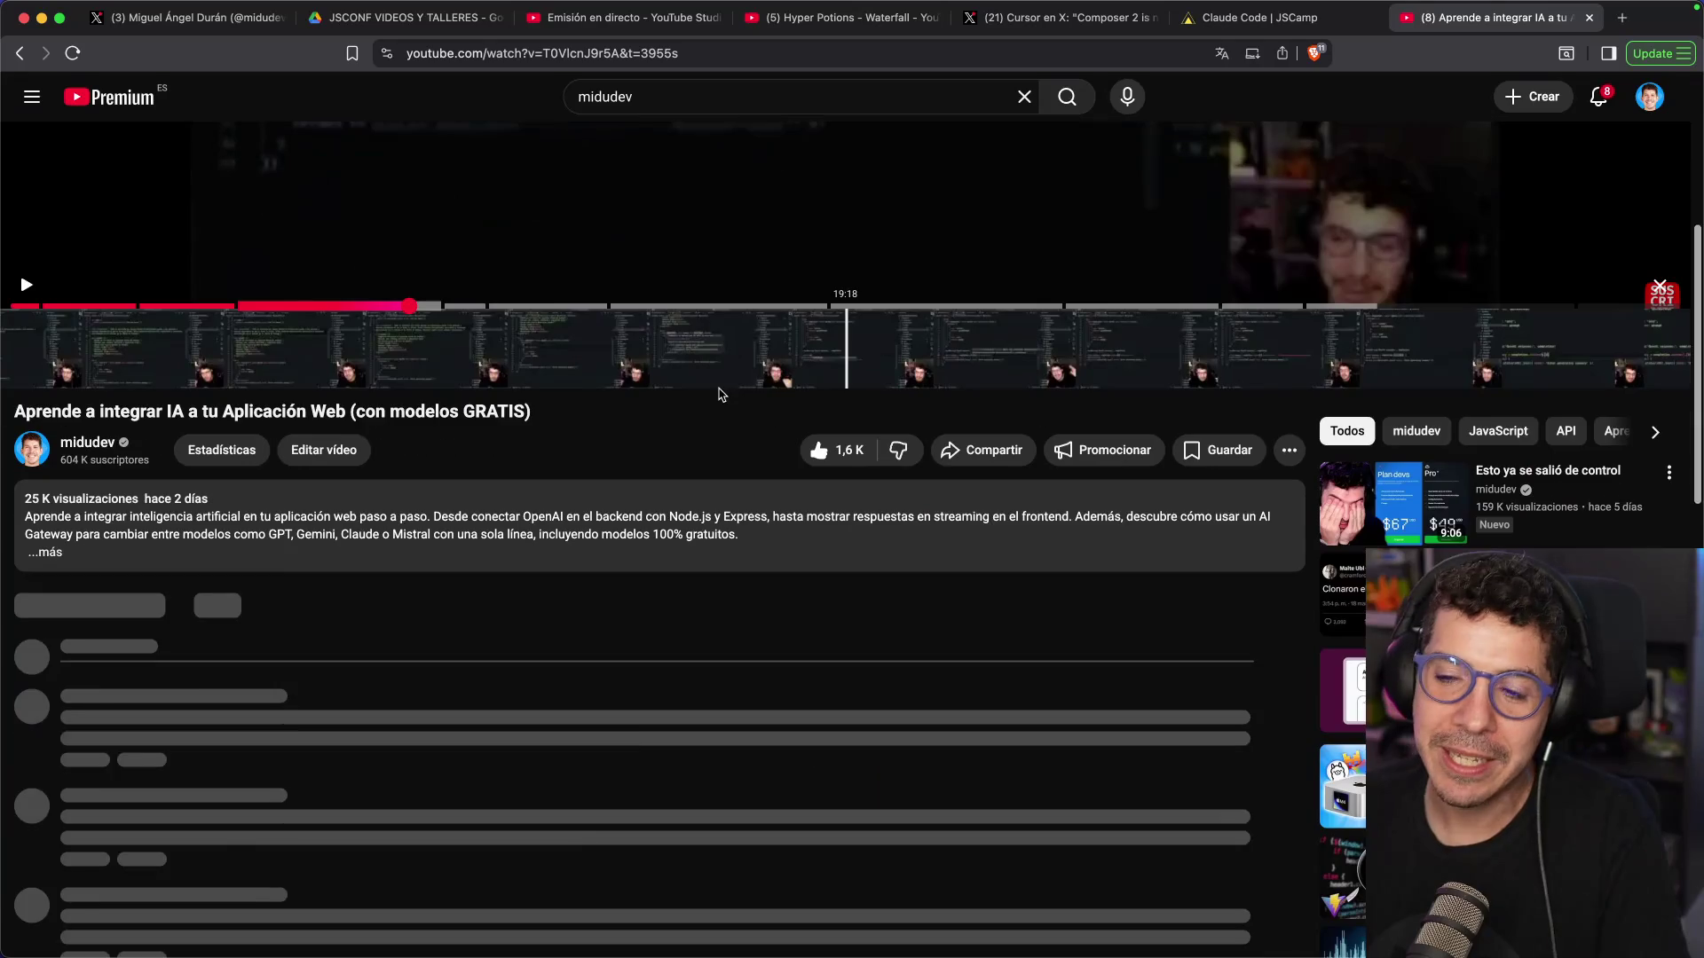
pyautogui.click(88, 442)
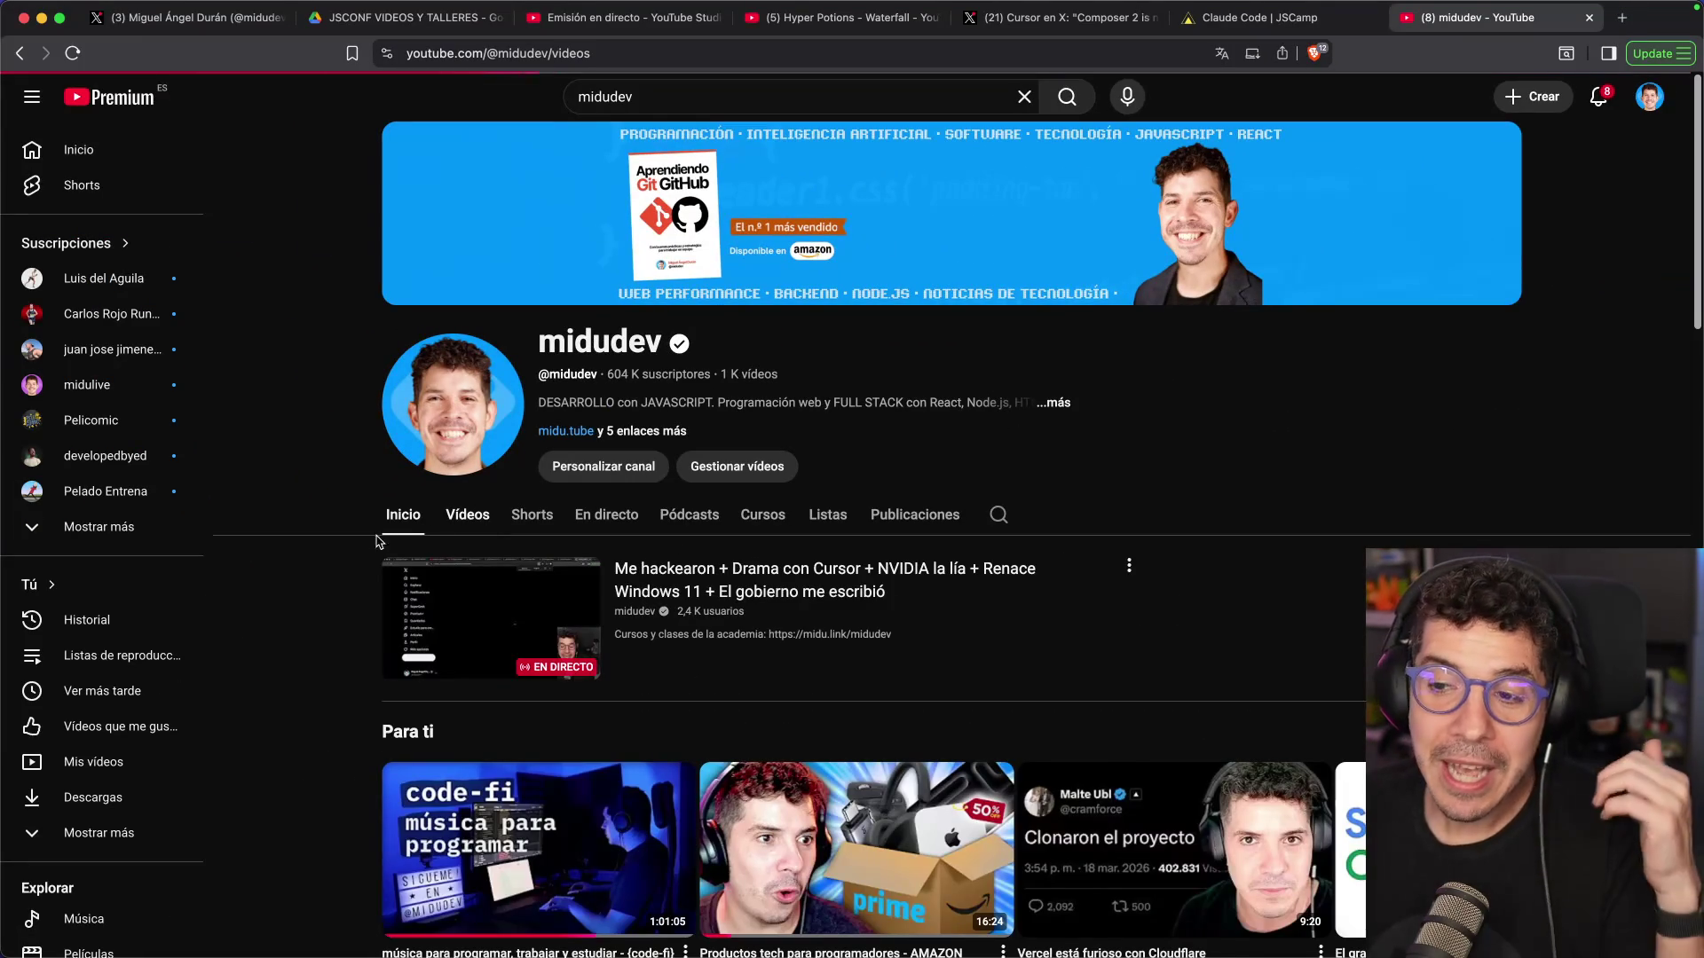
# Open the 'Crea una API de IA Gratis' video and skim from 7:10 to the Bases de datos chapter
pyautogui.scroll(-2, 313, 541)
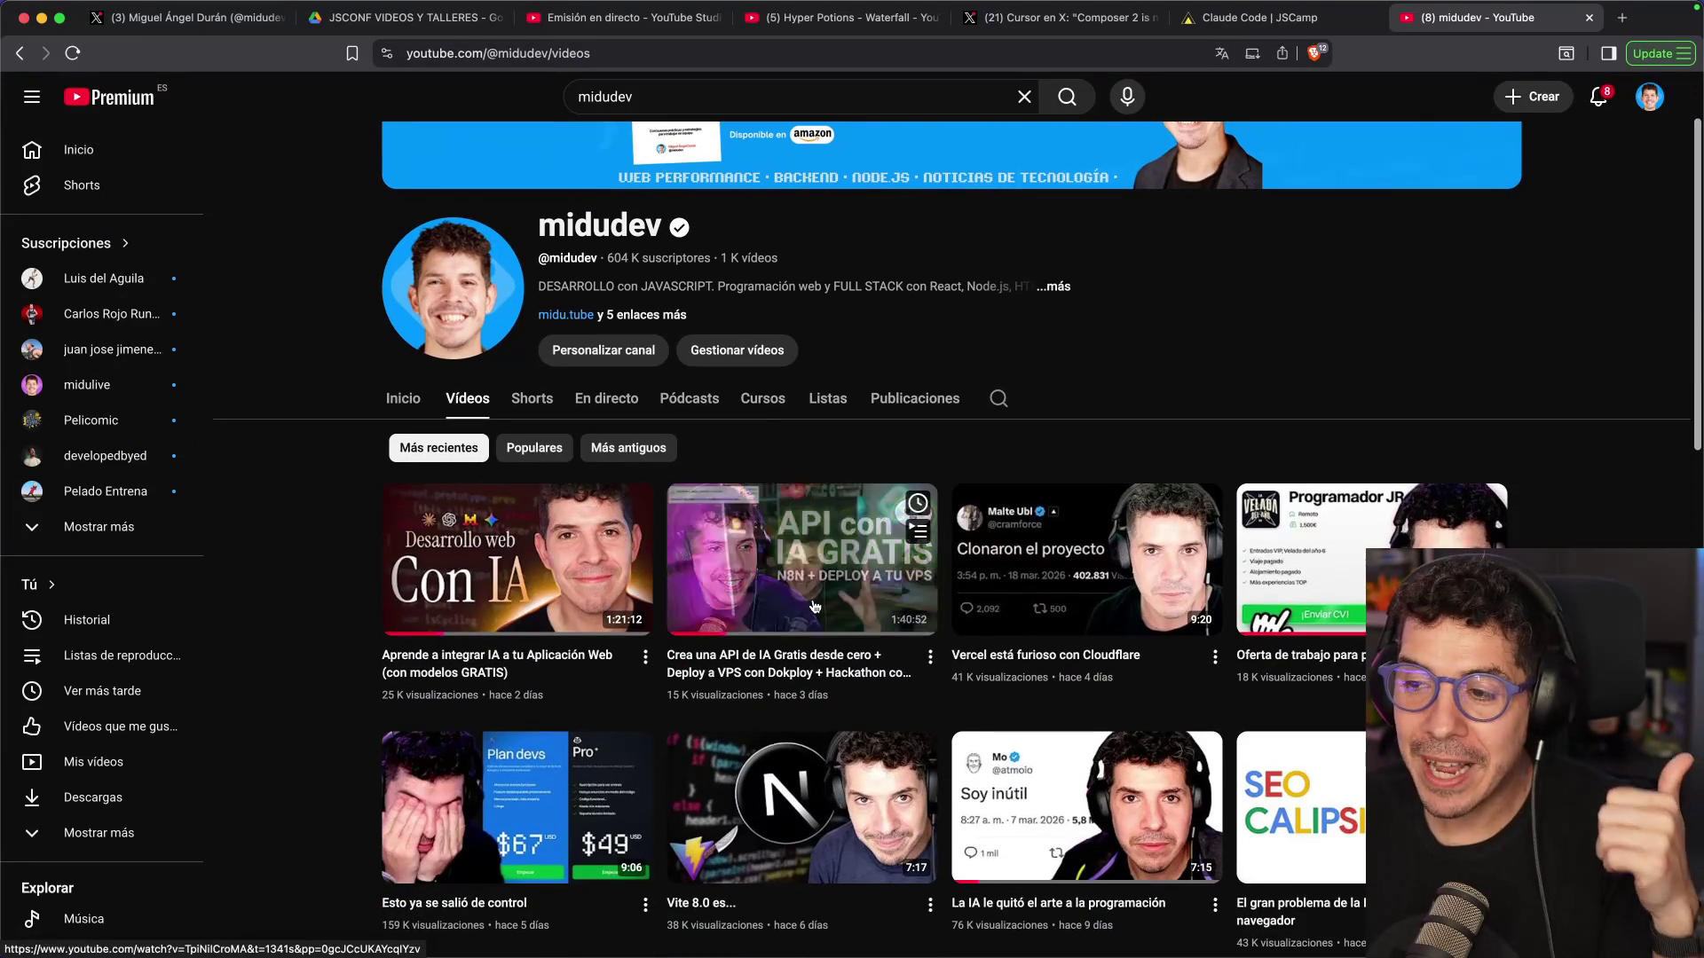
pyautogui.click(839, 566)
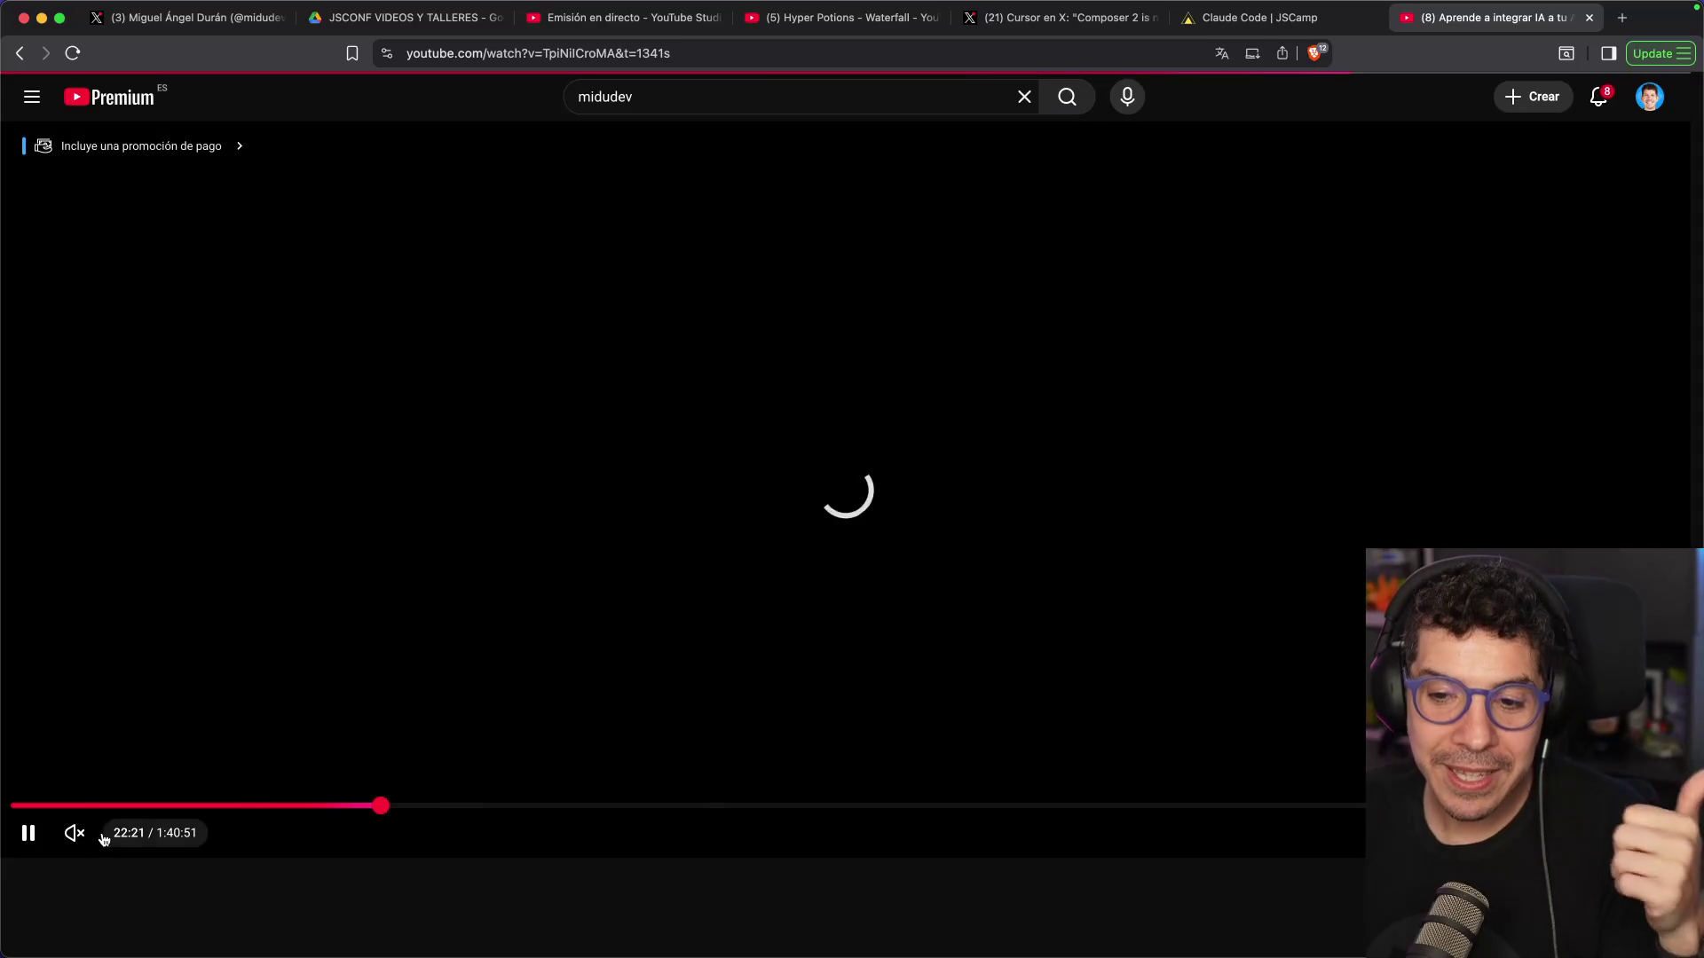
pyautogui.moveTo(93, 810)
pyautogui.mouseDown()
pyautogui.moveTo(36, 806)
pyautogui.moveTo(134, 803)
pyautogui.moveTo(36, 803)
pyautogui.moveTo(142, 799)
pyautogui.mouseUp()
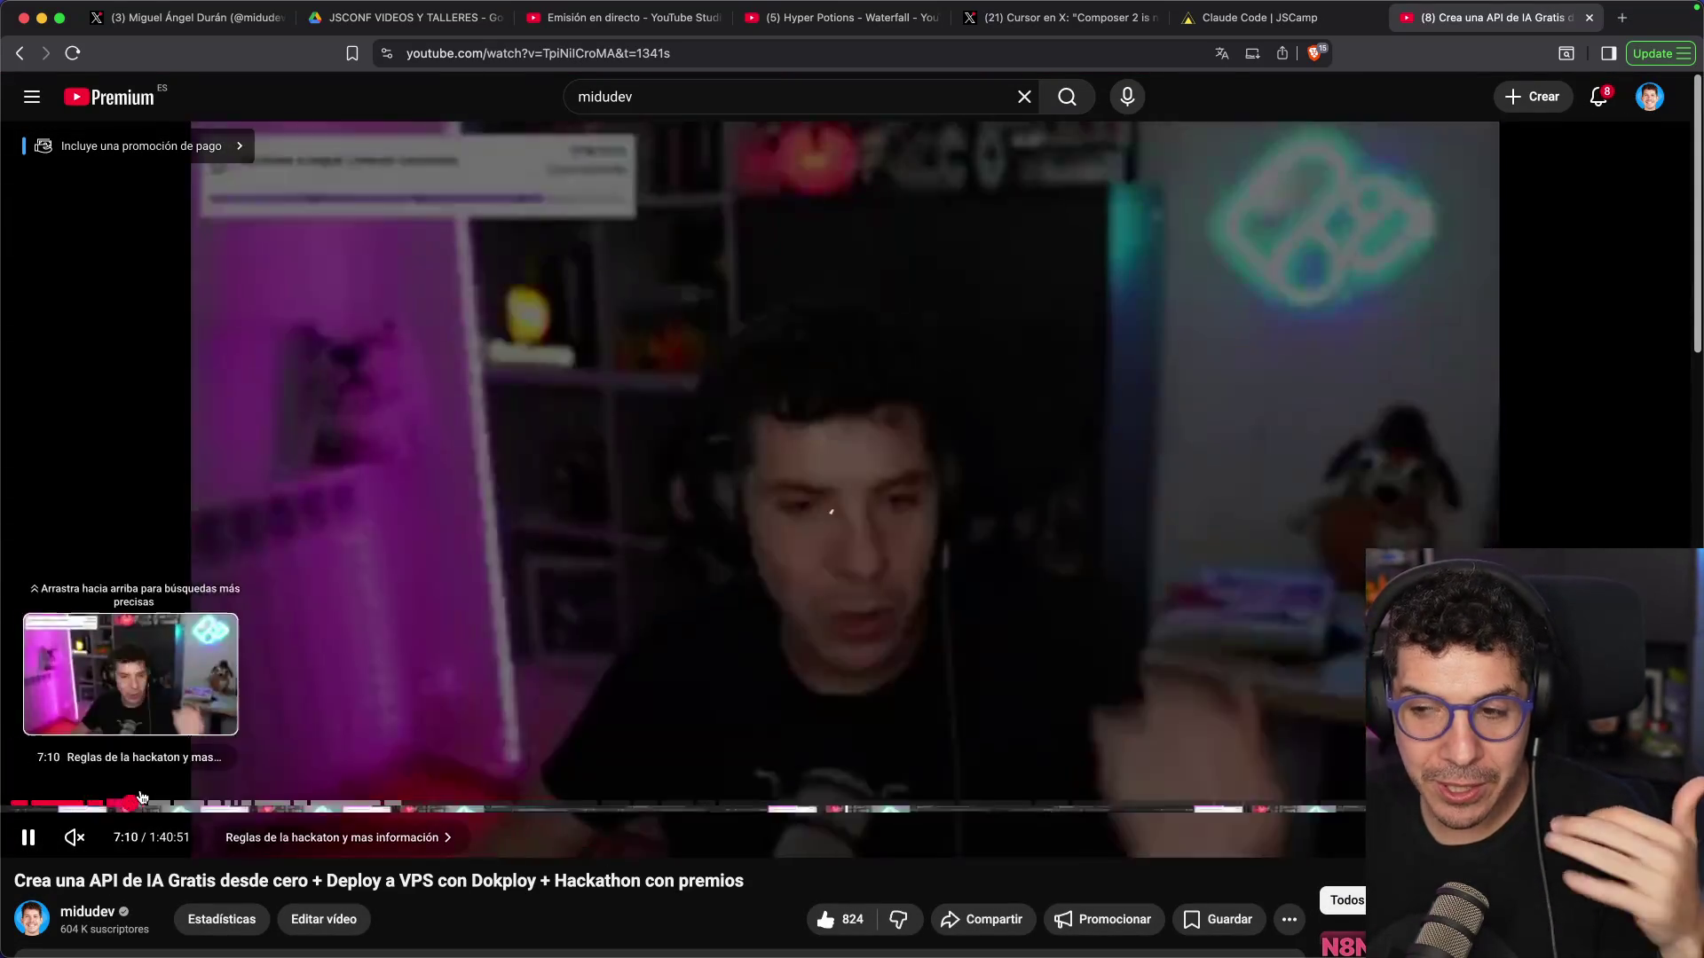
pyautogui.click(395, 806)
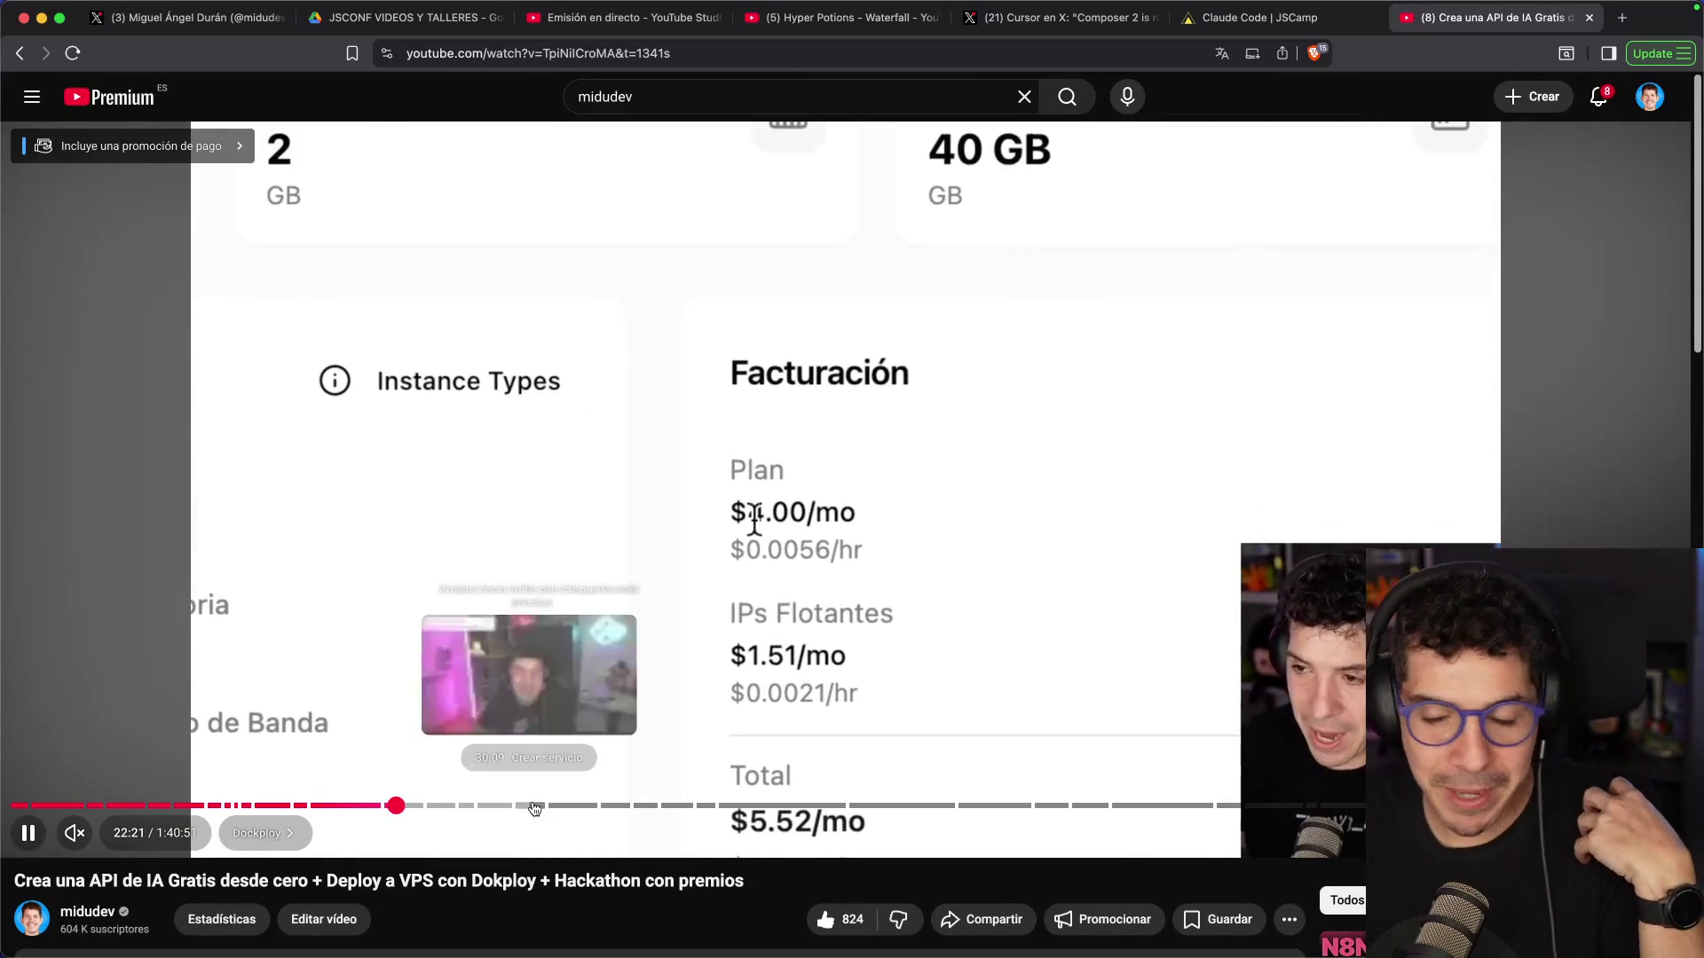
pyautogui.click(559, 806)
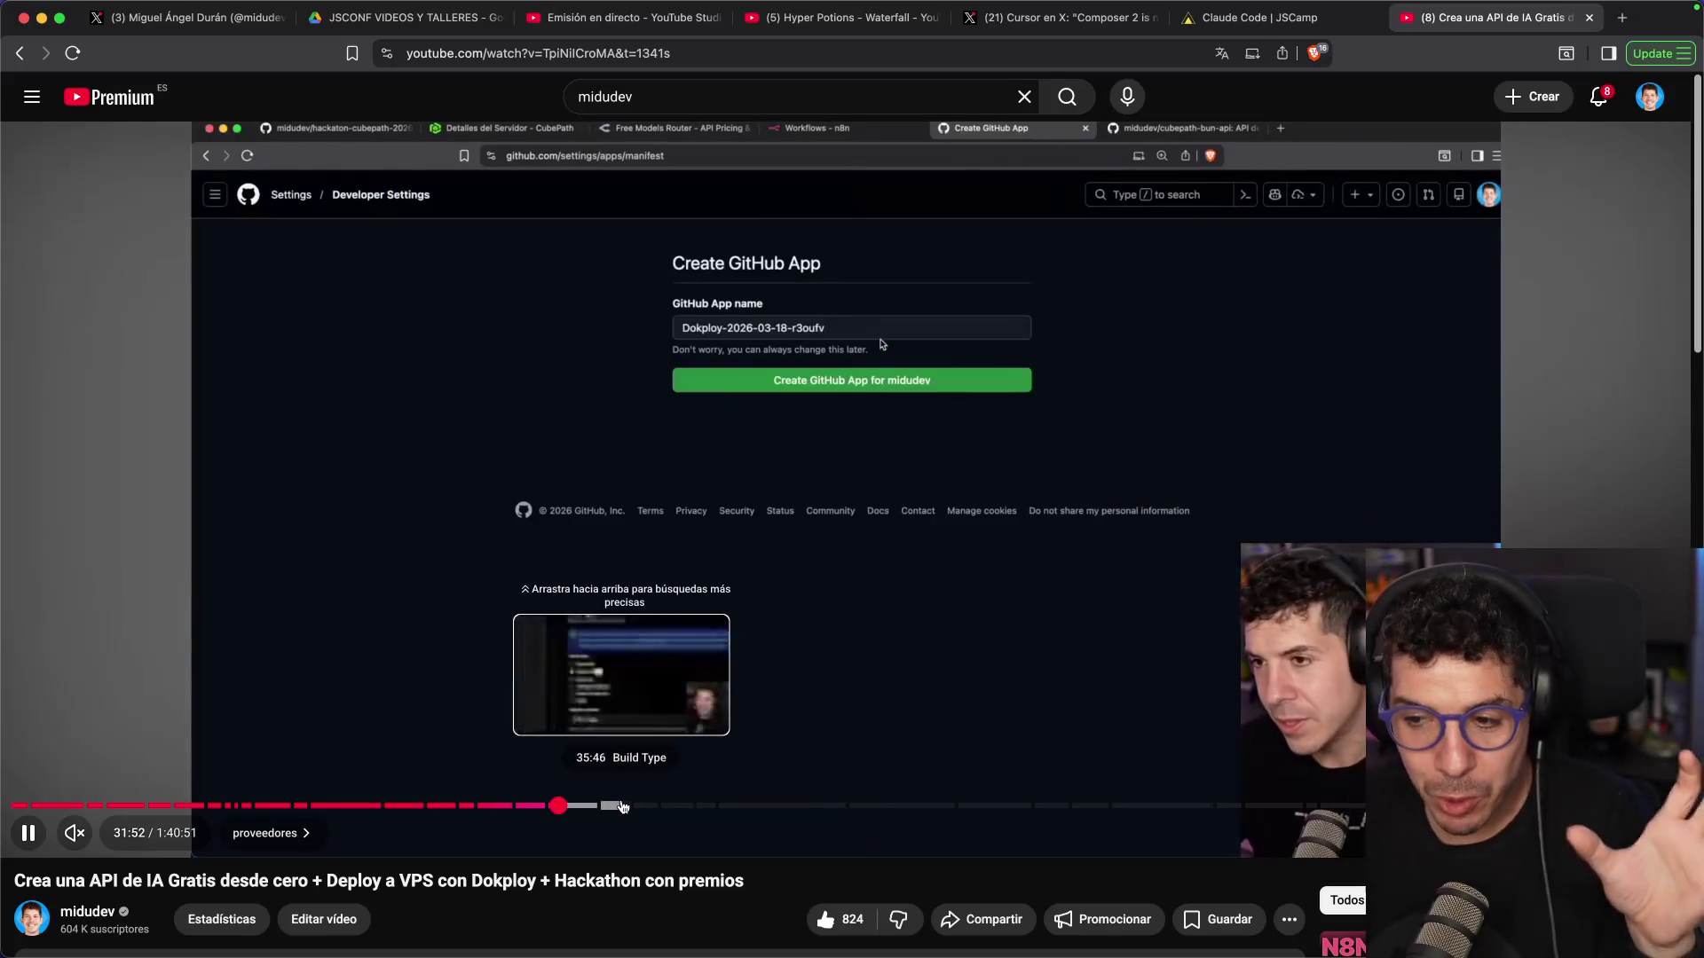
pyautogui.click(621, 806)
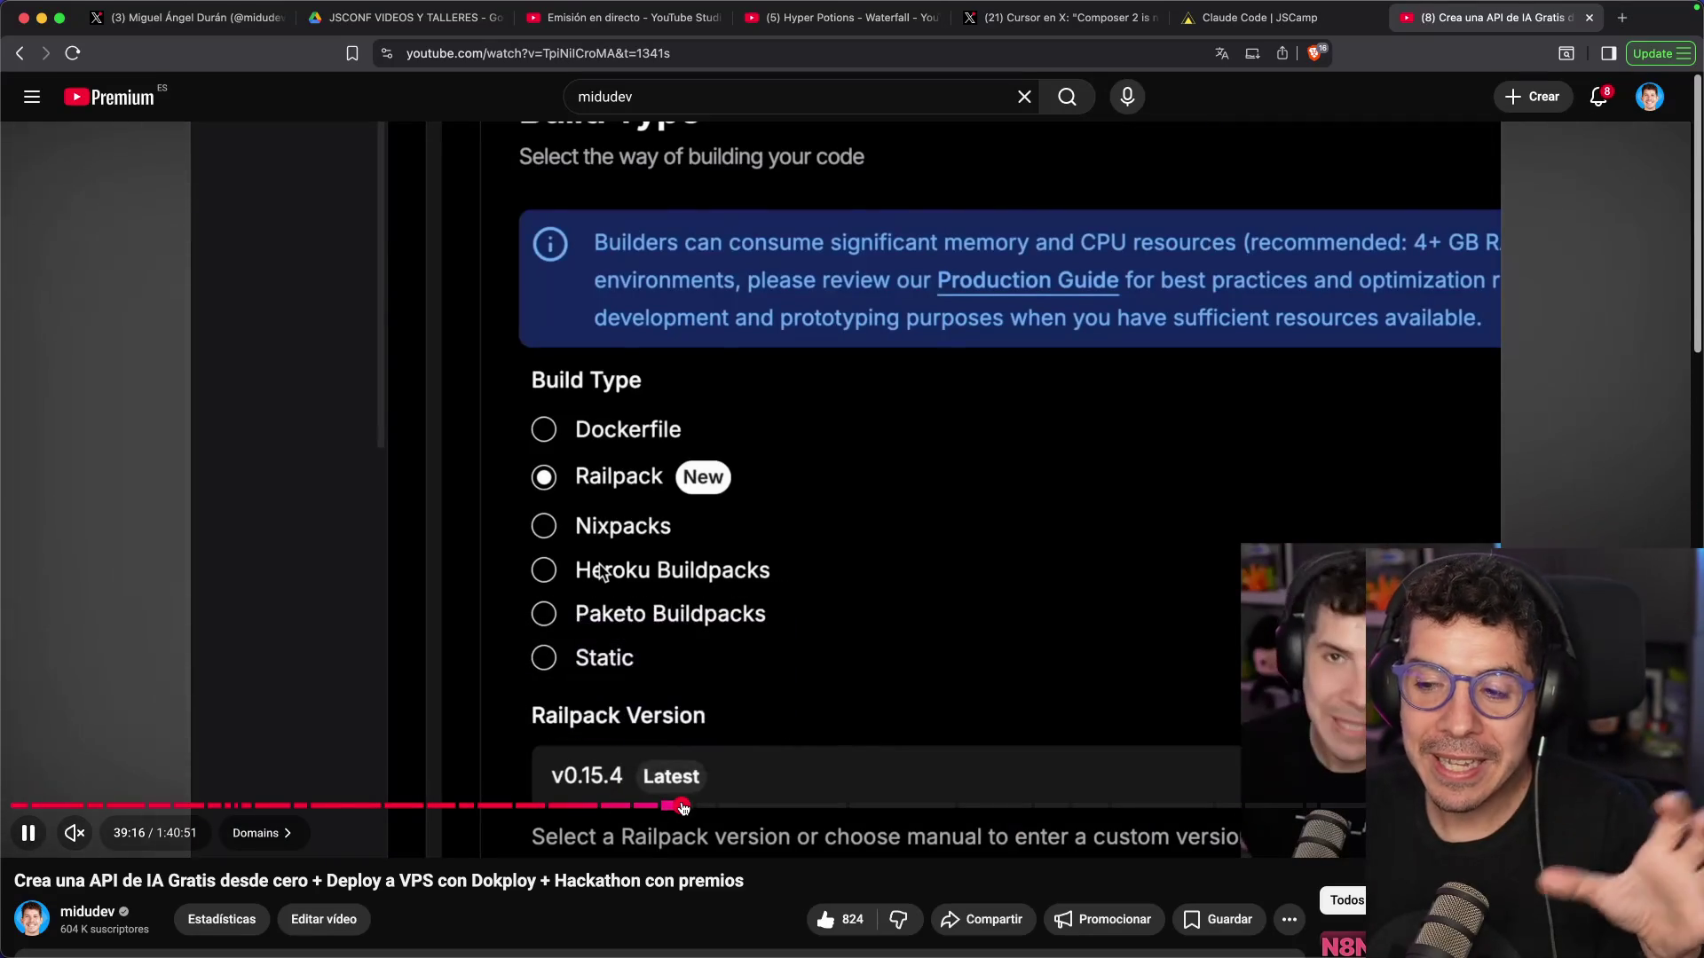
pyautogui.click(763, 805)
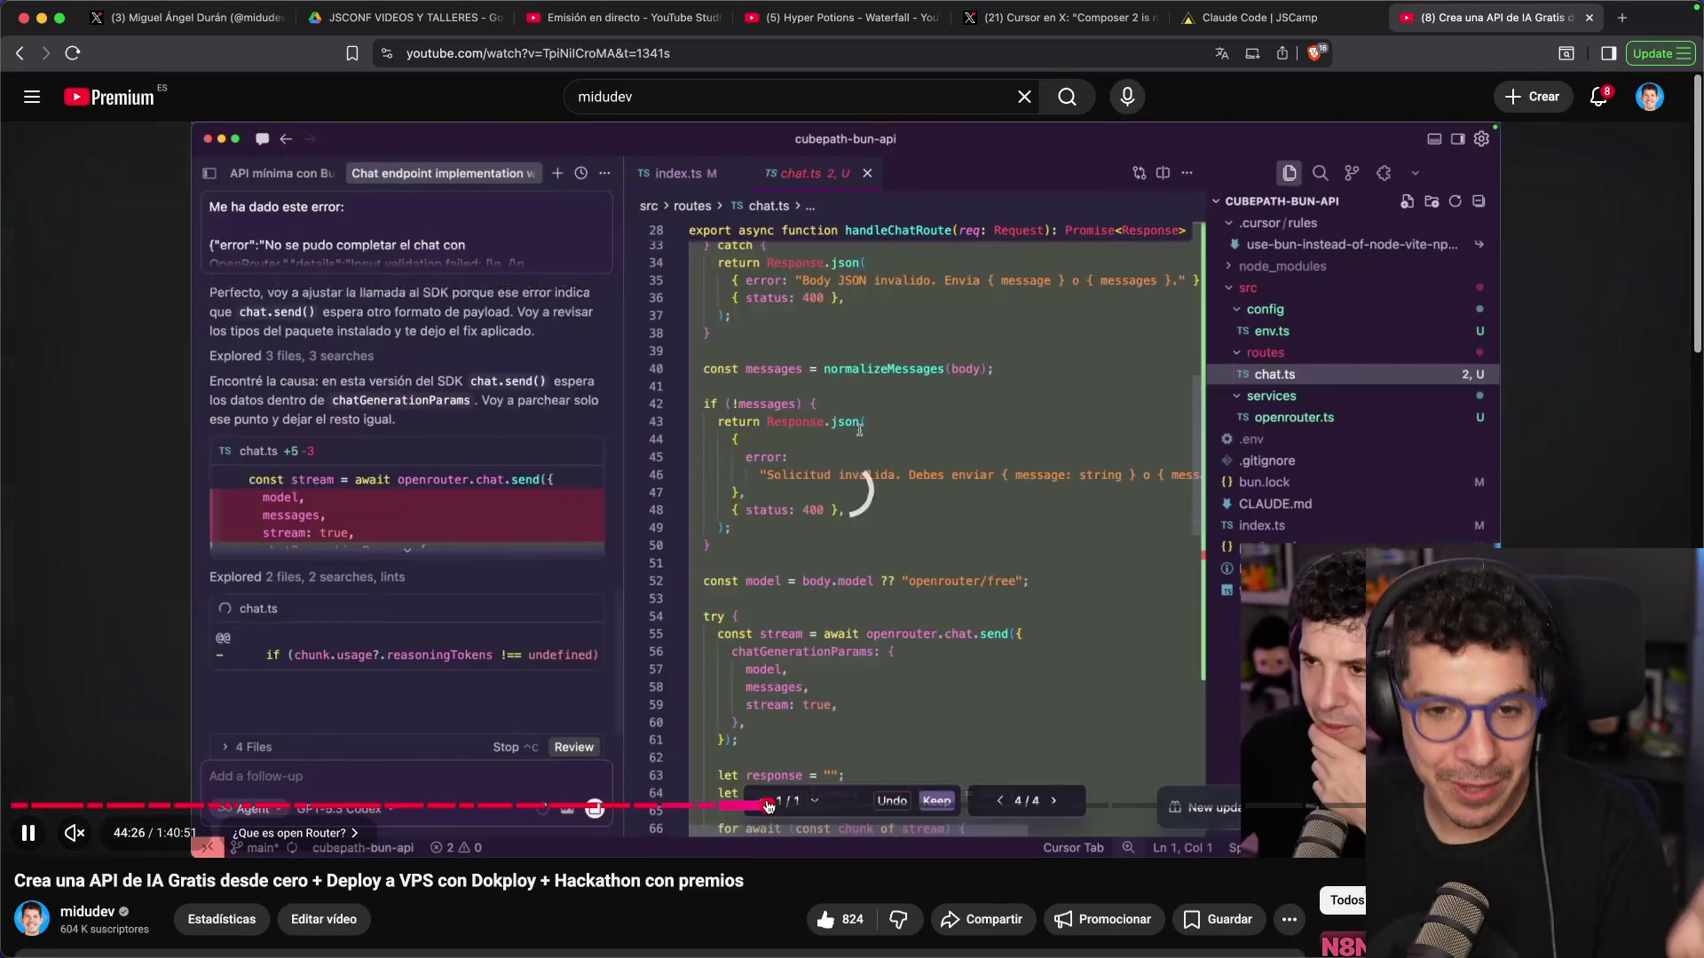
pyautogui.click(940, 805)
pyautogui.click(1013, 805)
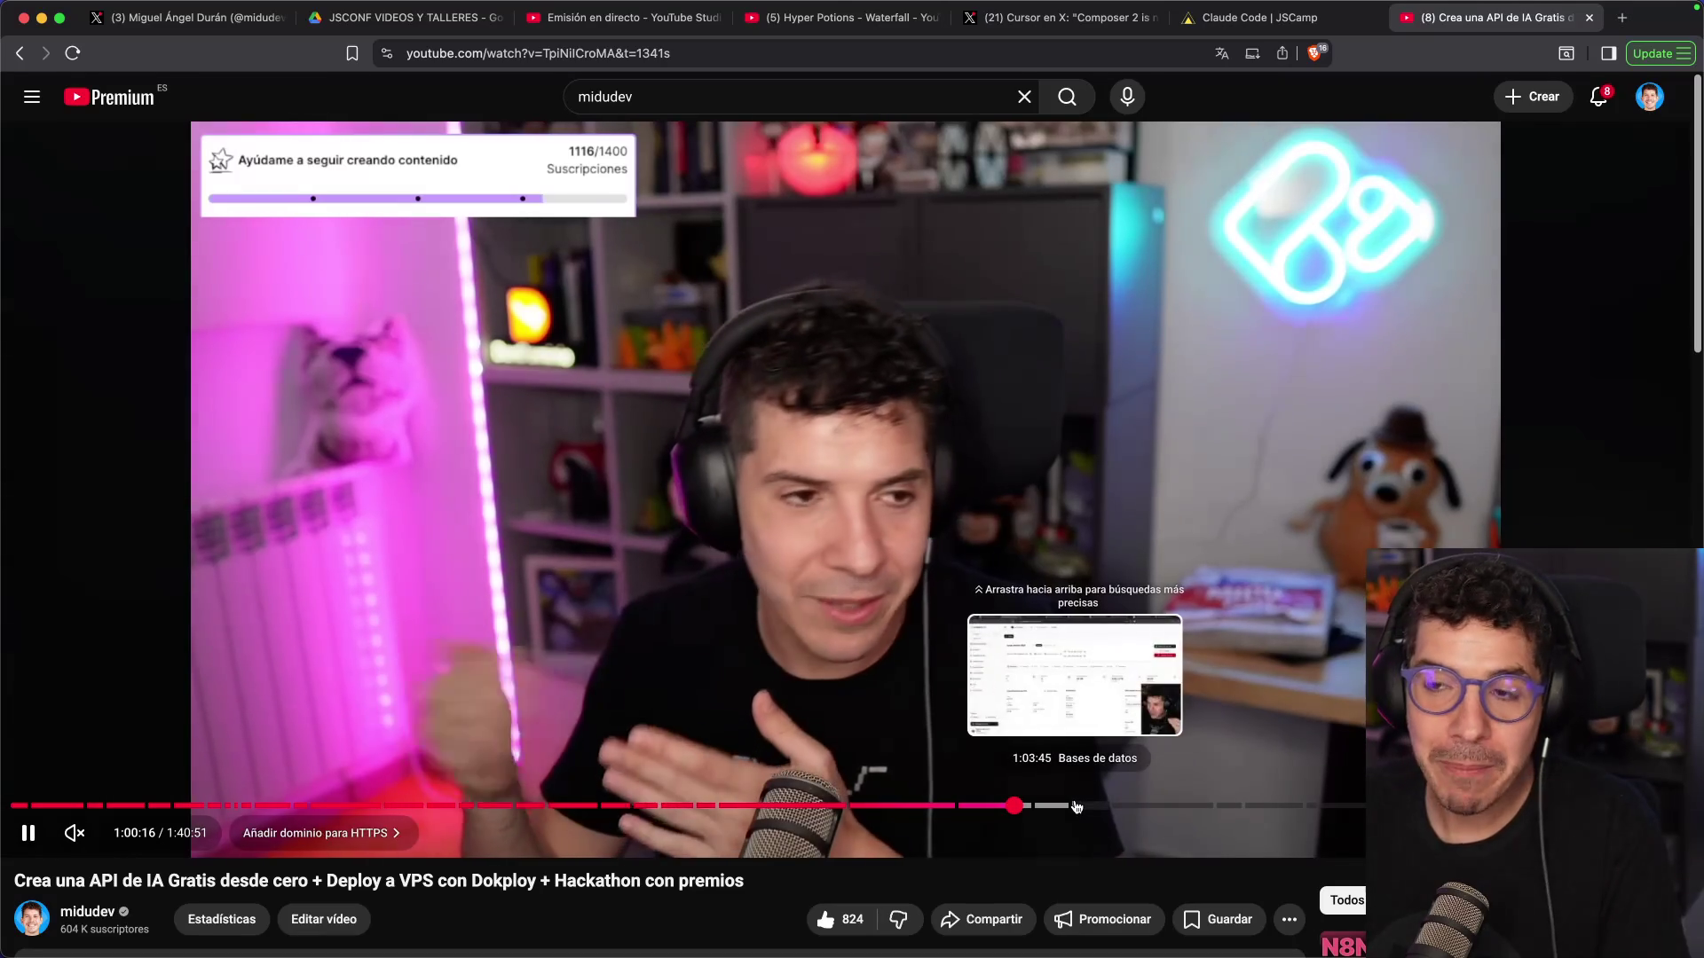
pyautogui.click(1077, 807)
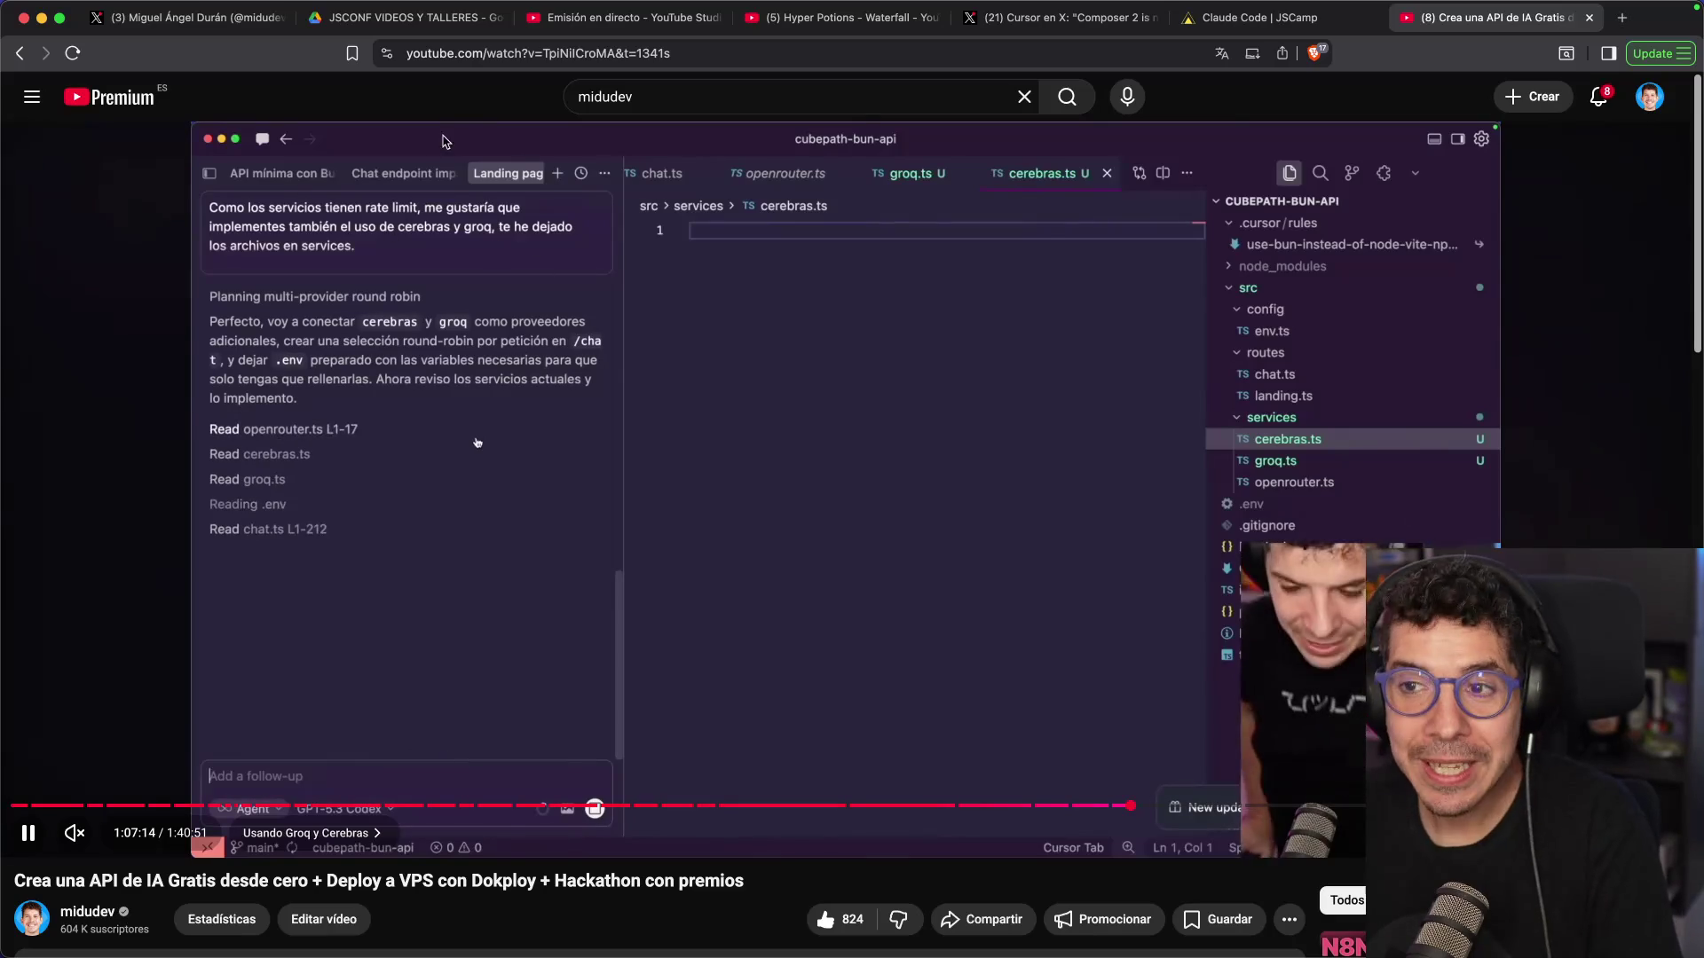
pyautogui.press('super+t')
# Search 'github cubepath' and open the hackaton-cubepath-2026 repository, scrolling its README
pyautogui.write('github cupe')
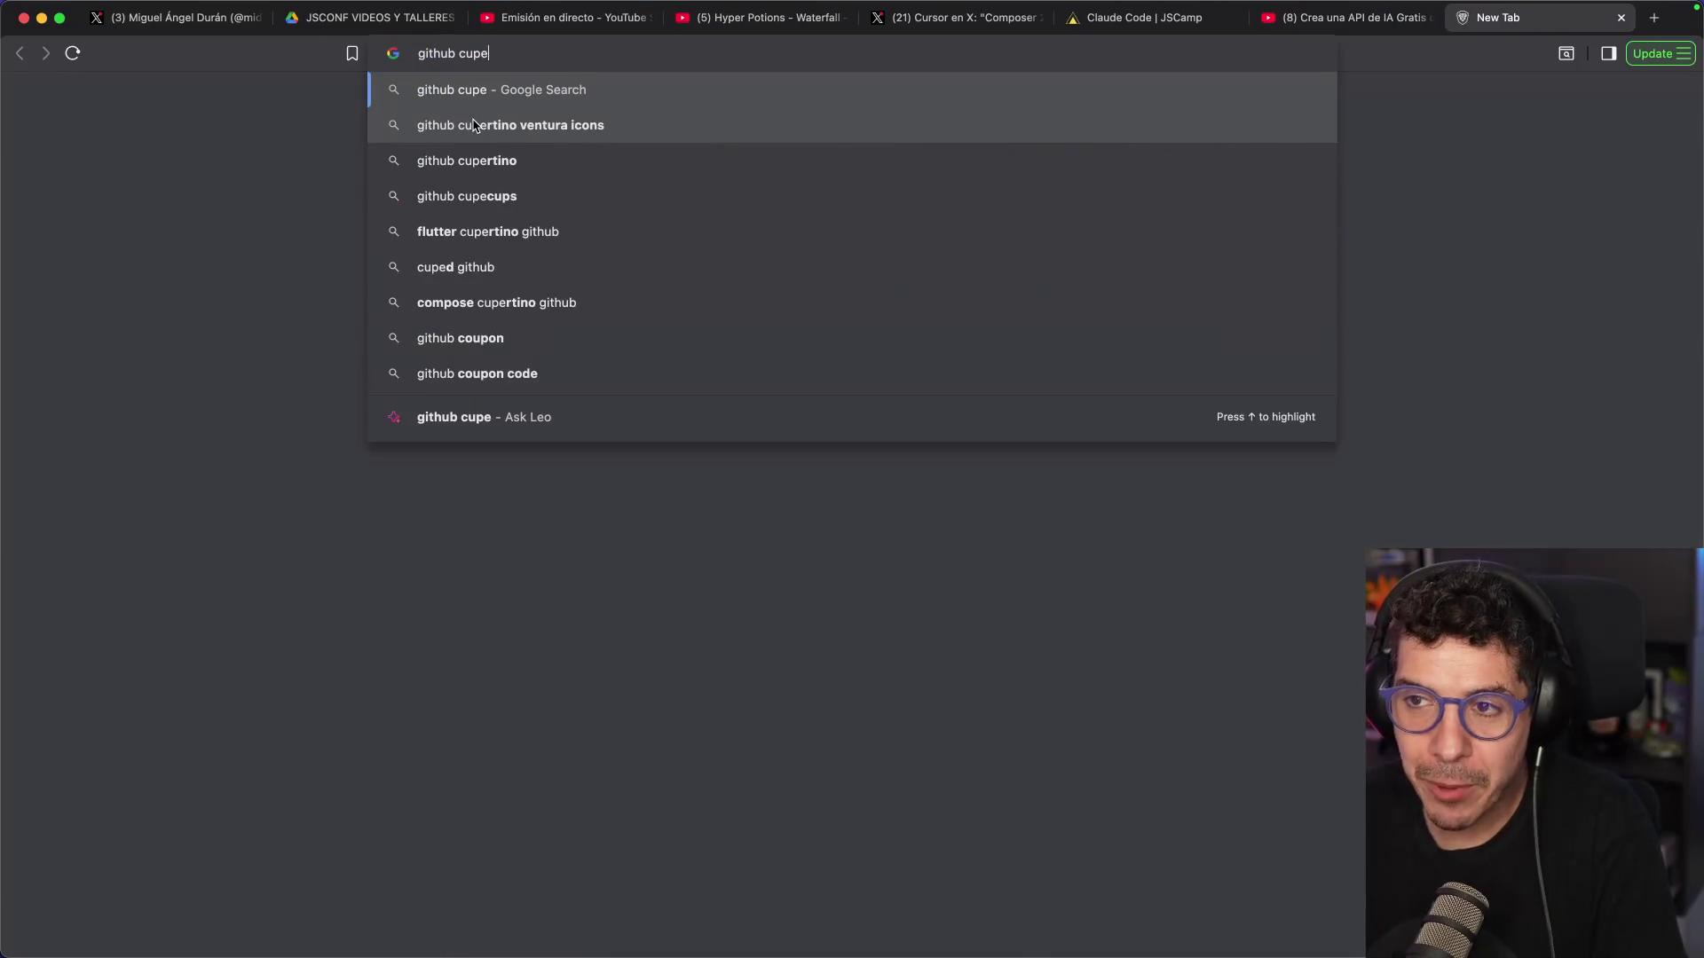
pyautogui.press('BackSpace')
pyautogui.press('BackSpace')
pyautogui.write('bepath')
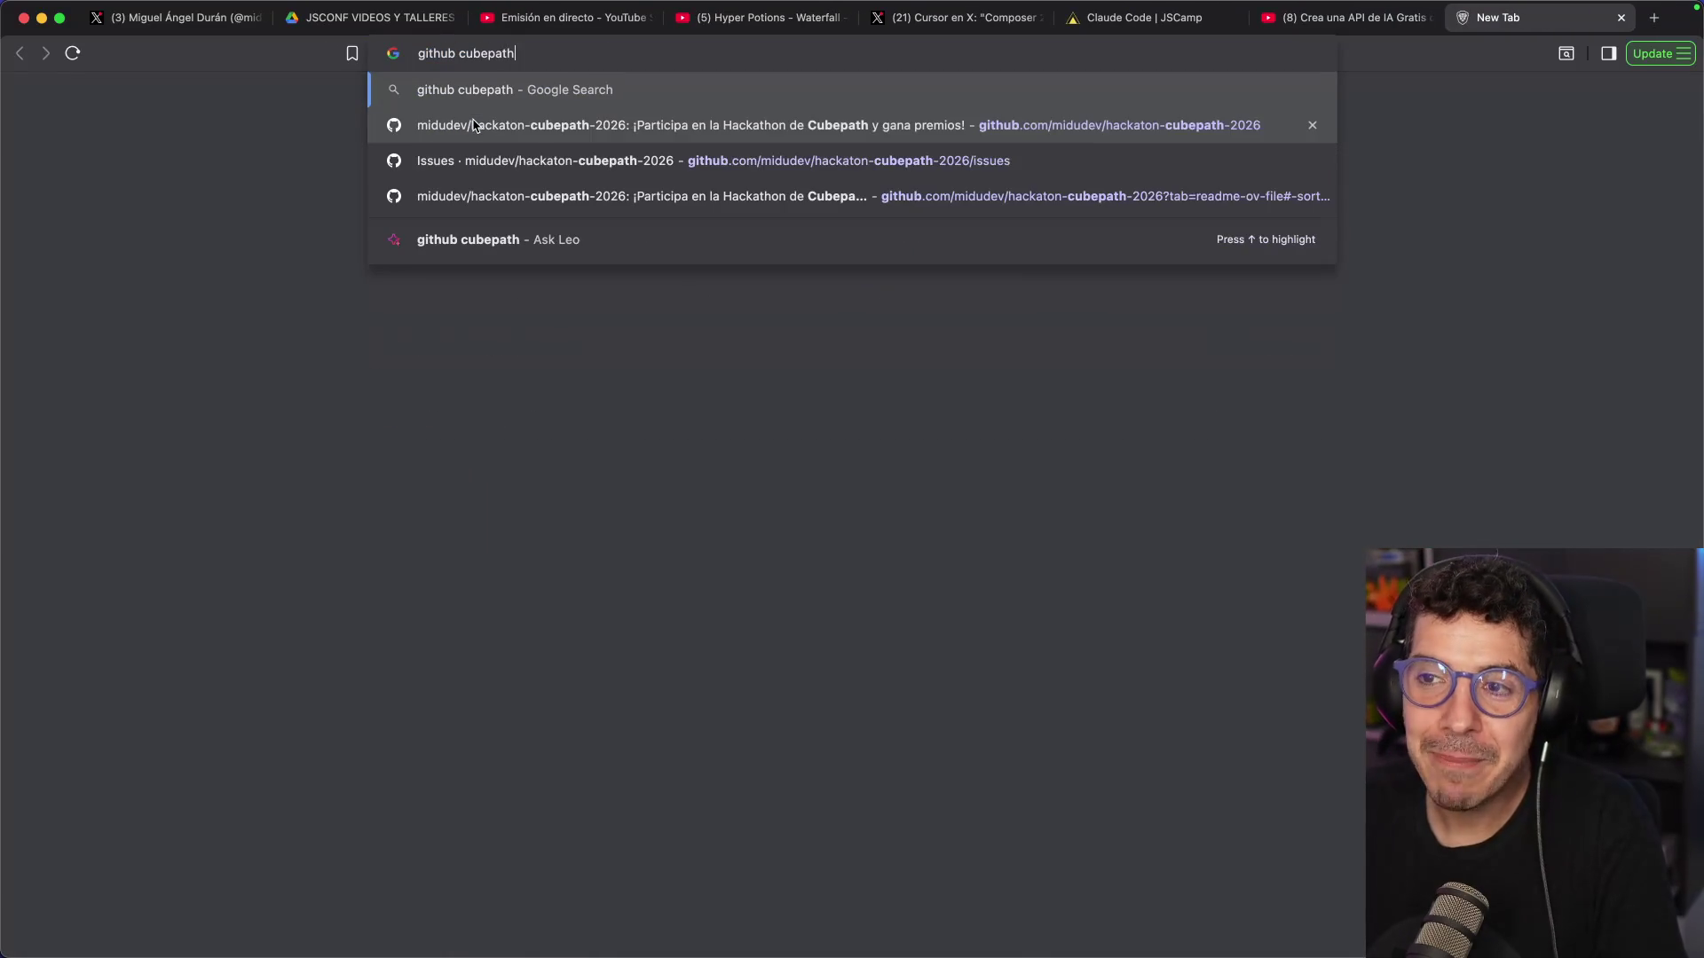
pyautogui.click(473, 125)
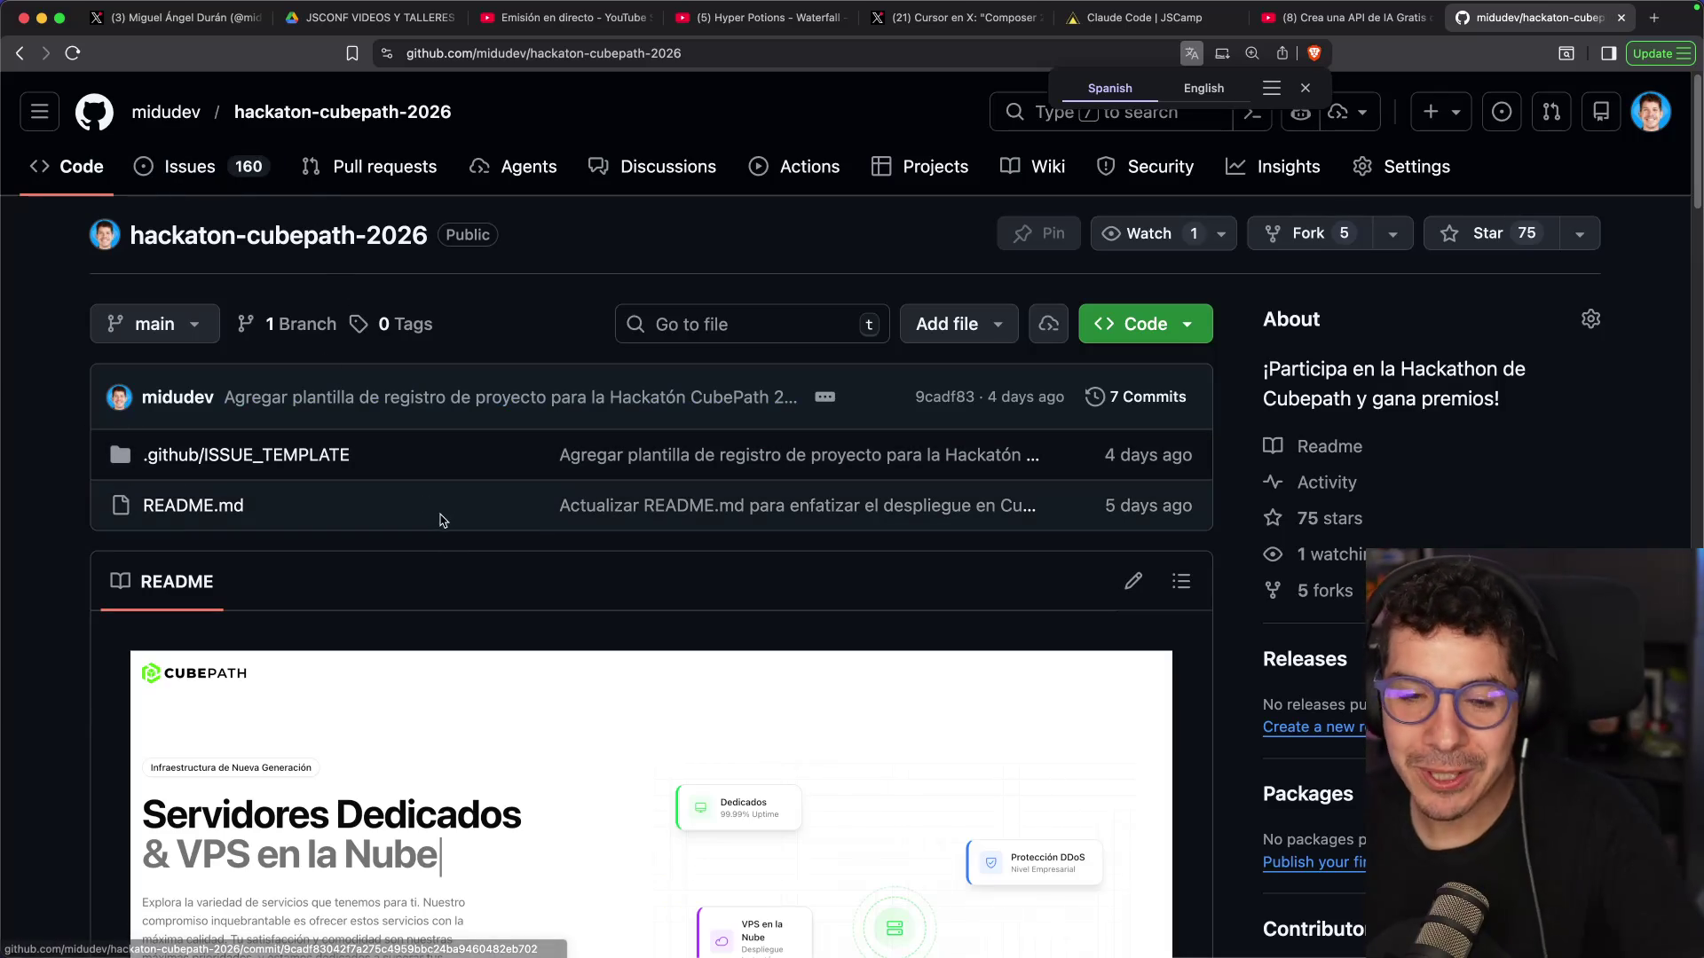
pyautogui.scroll(-4, 430, 561)
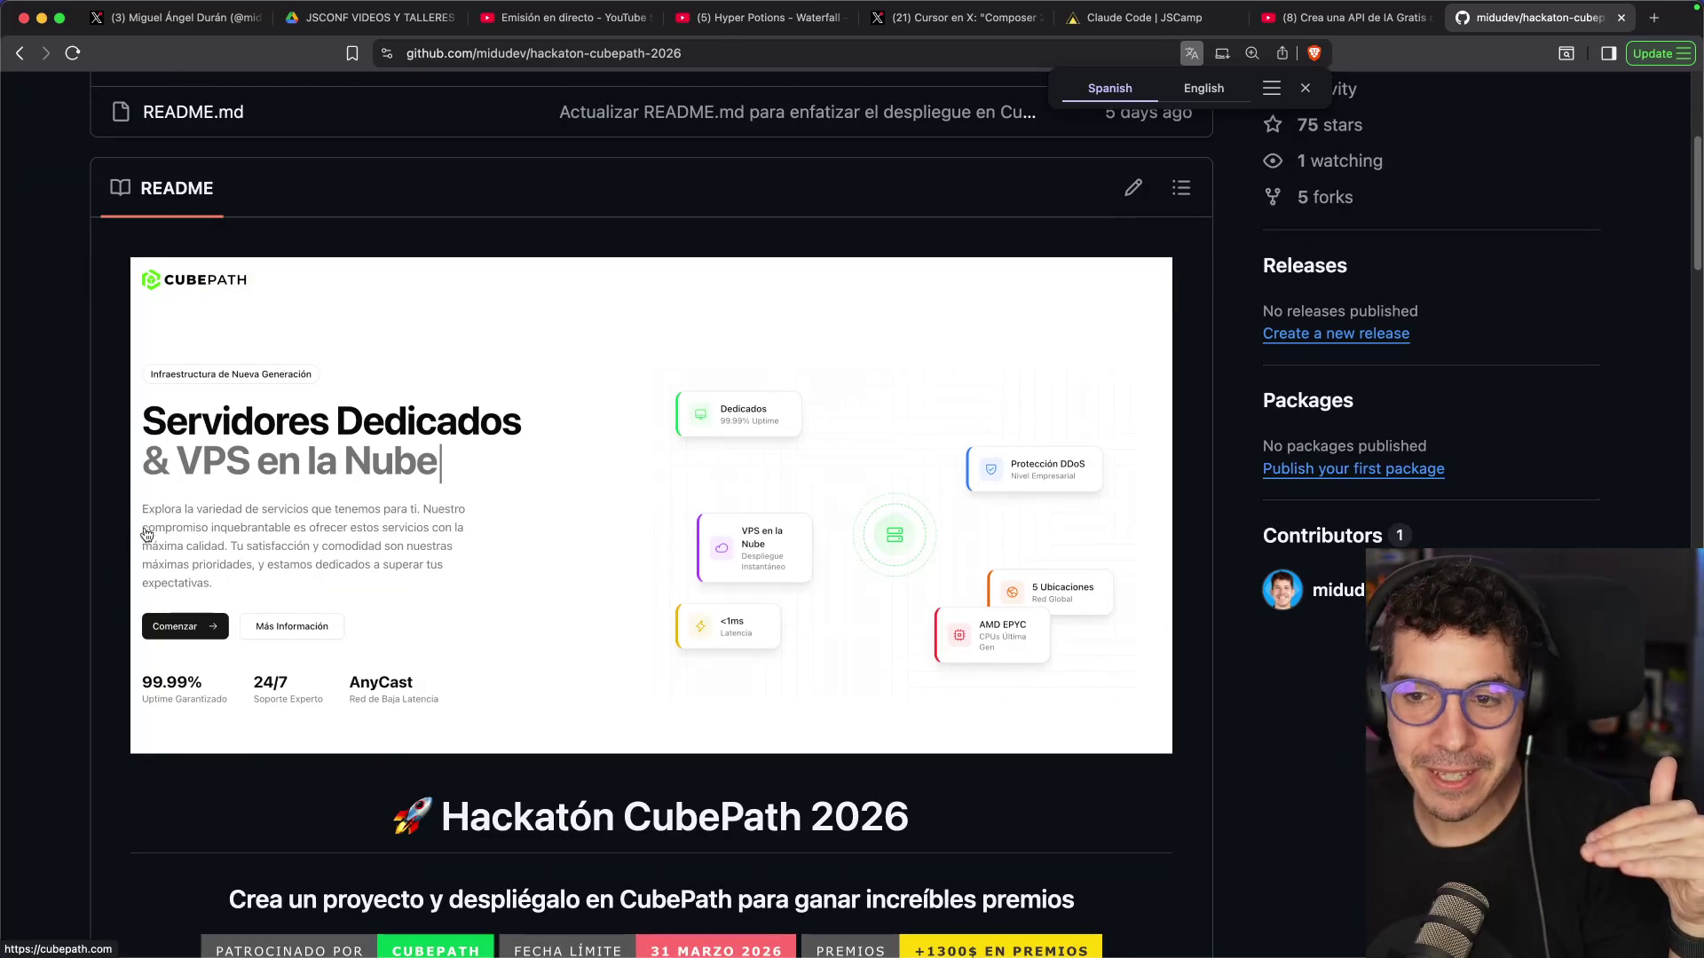
pyautogui.scroll(-1, 113, 532)
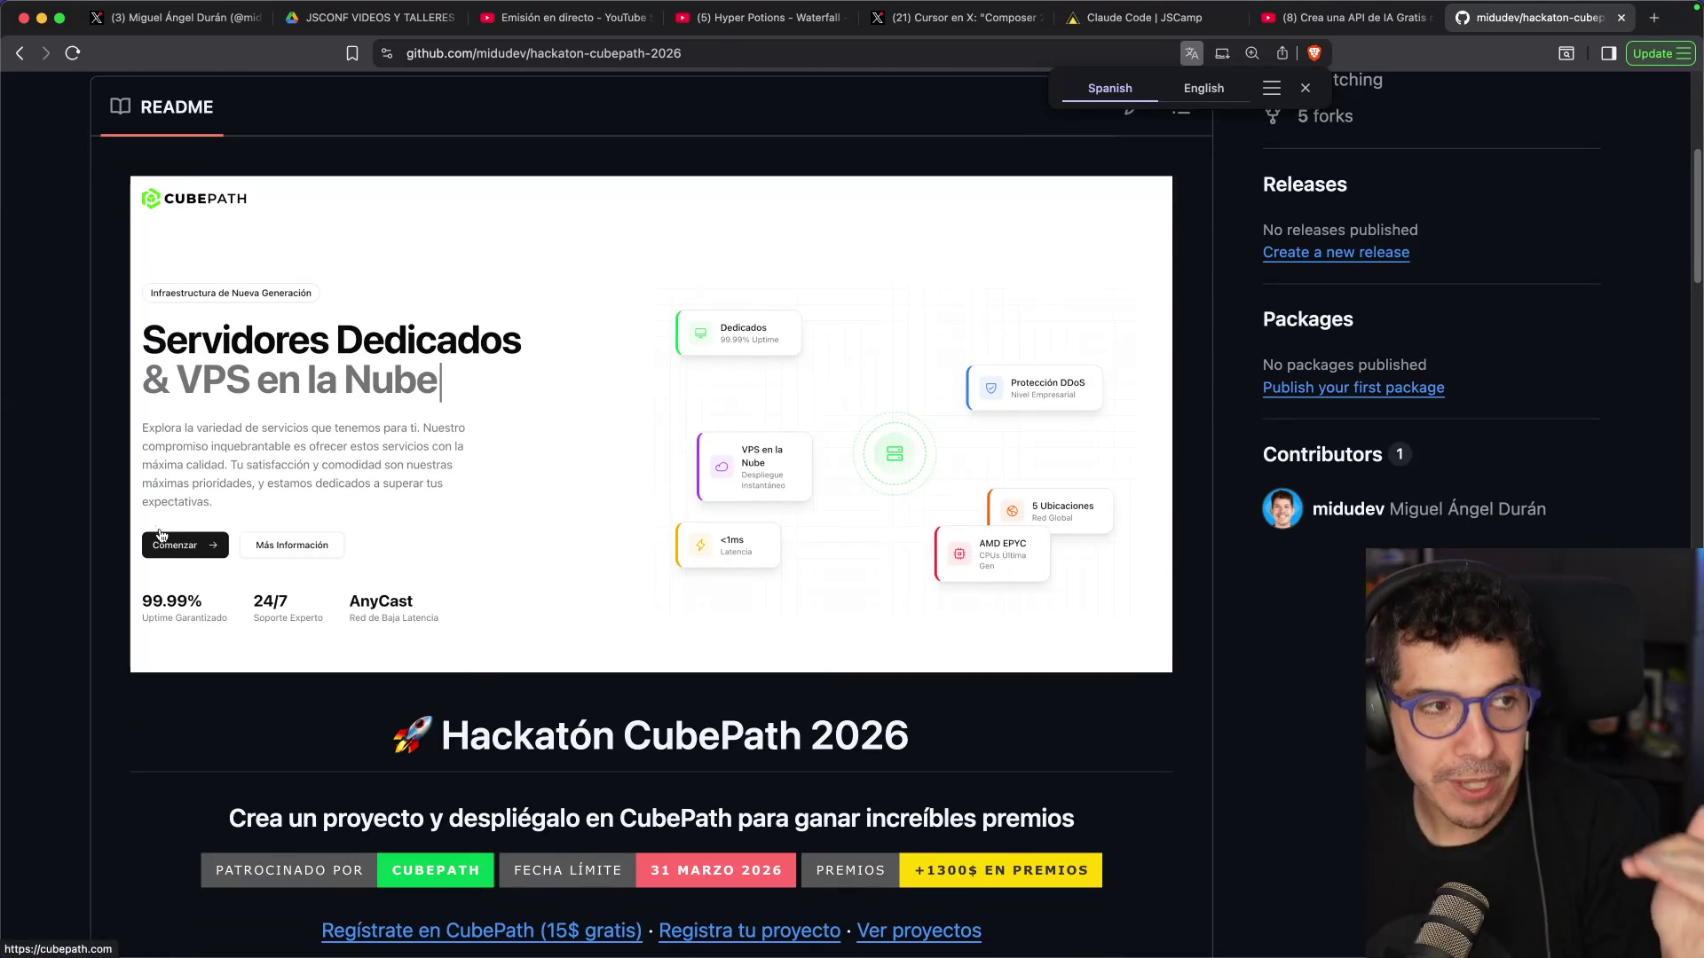
pyautogui.scroll(-3, 161, 542)
# Select the repository's URL, briefly switch to another application, then return to the browser
pyautogui.press('super+l')
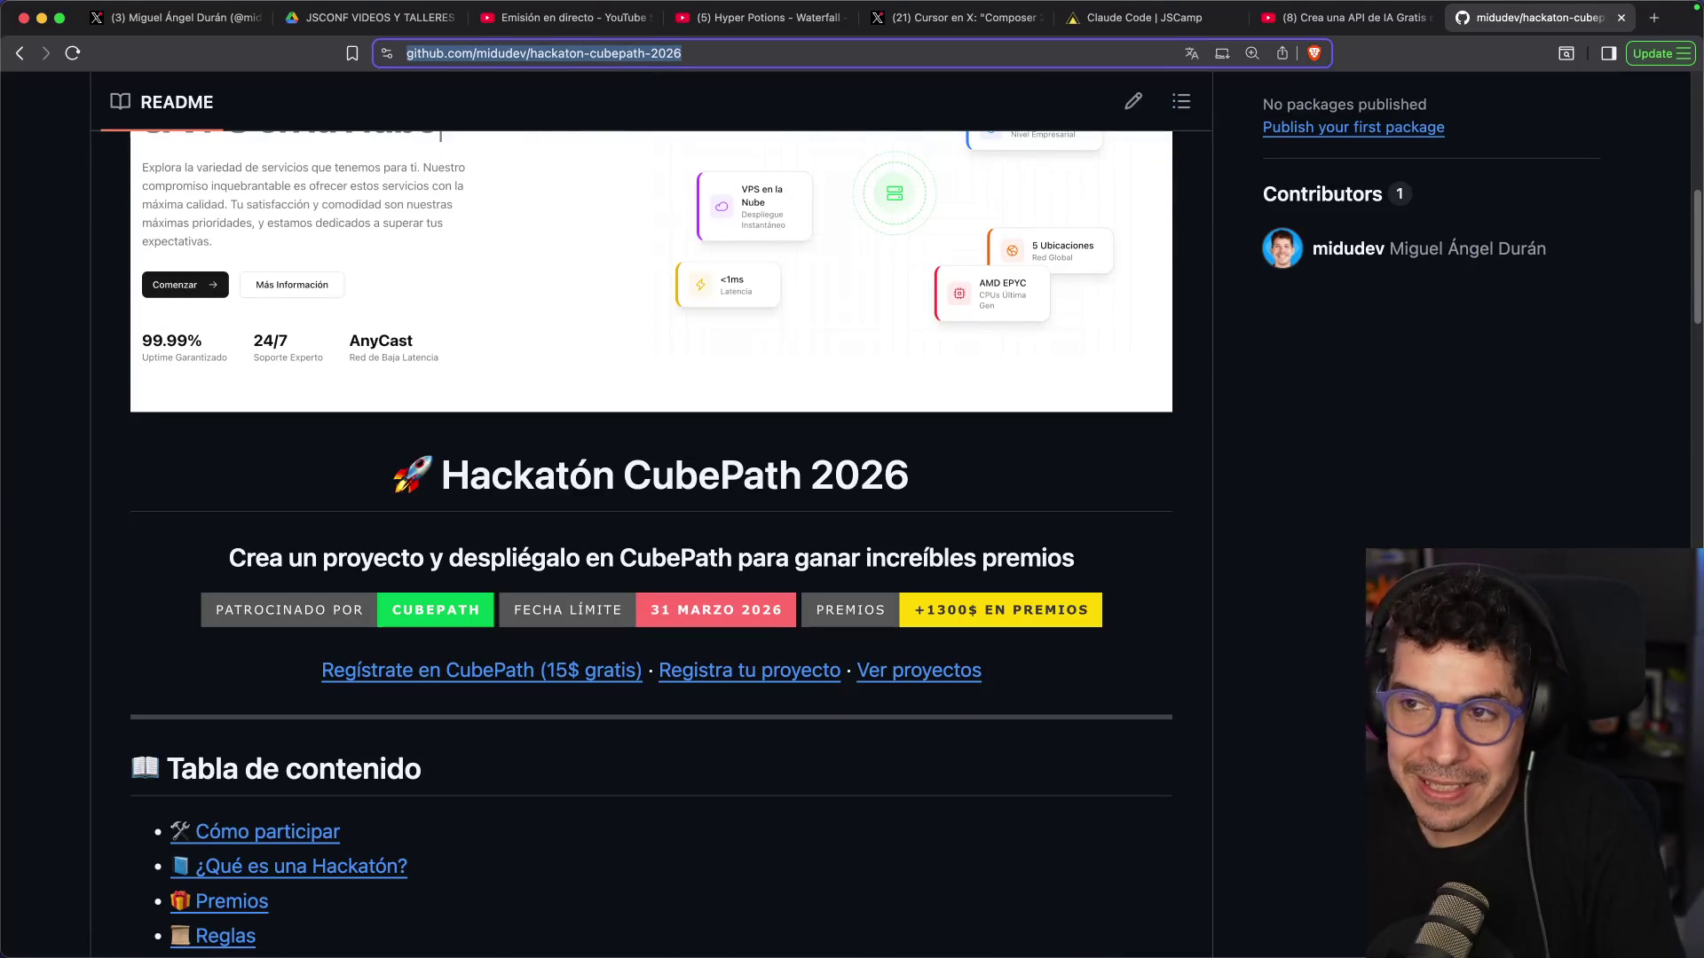
pyautogui.press('super+Tab')
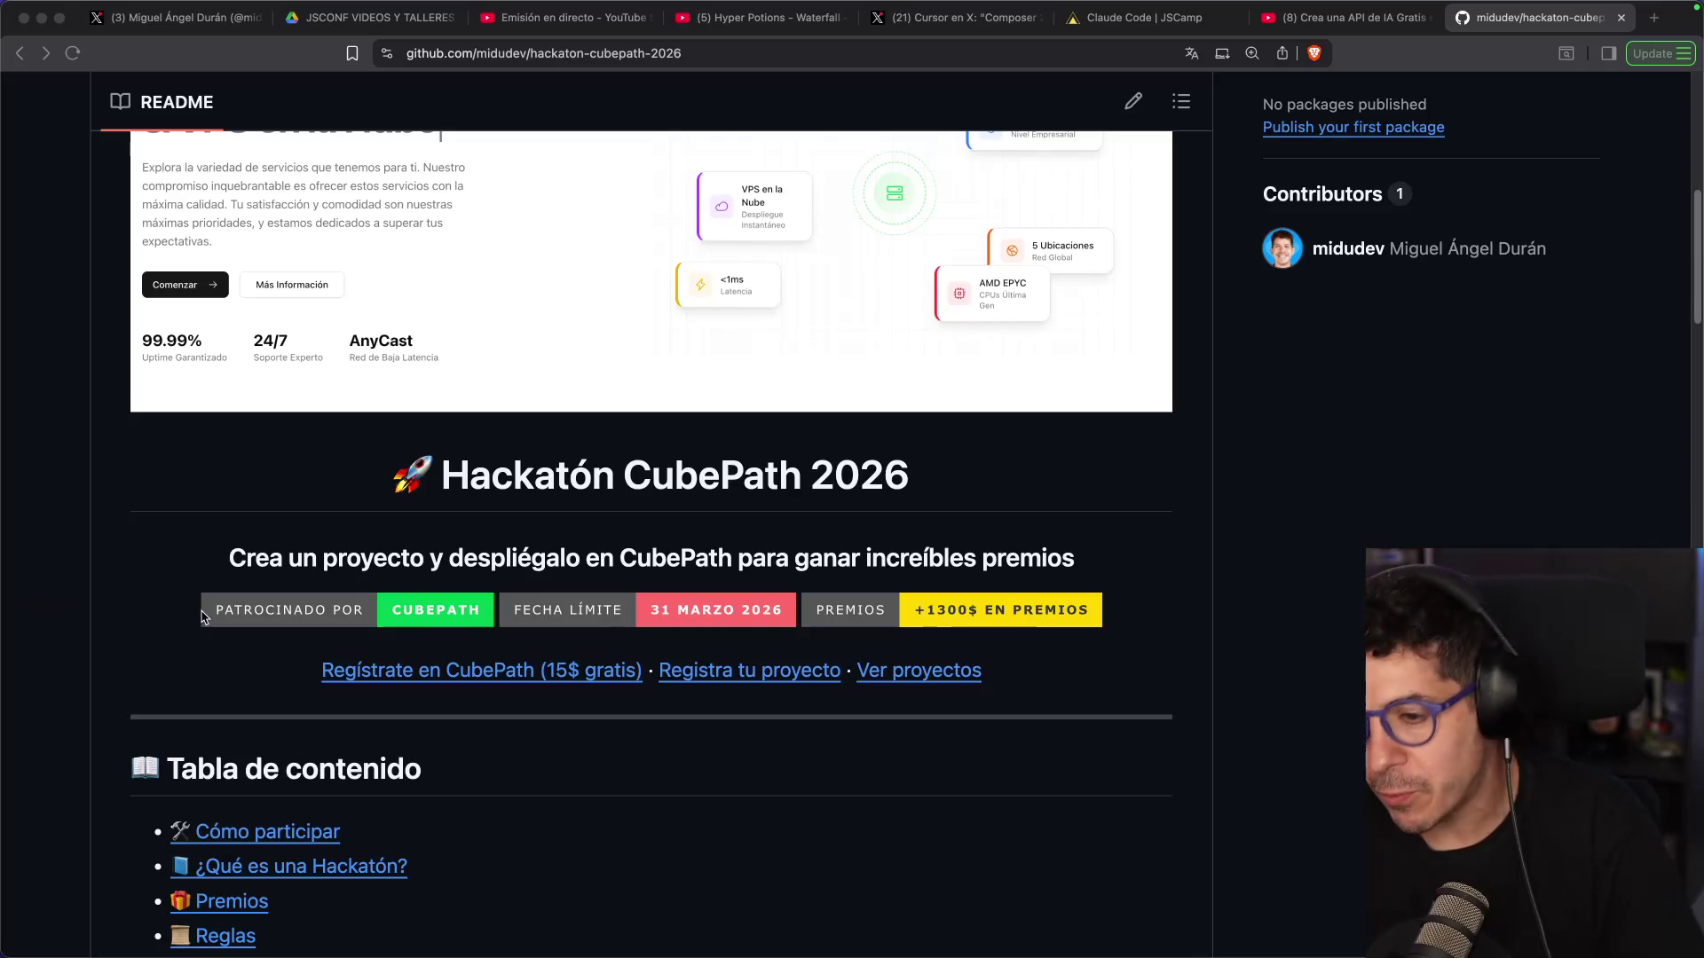
pyautogui.scroll(-2, 263, 605)
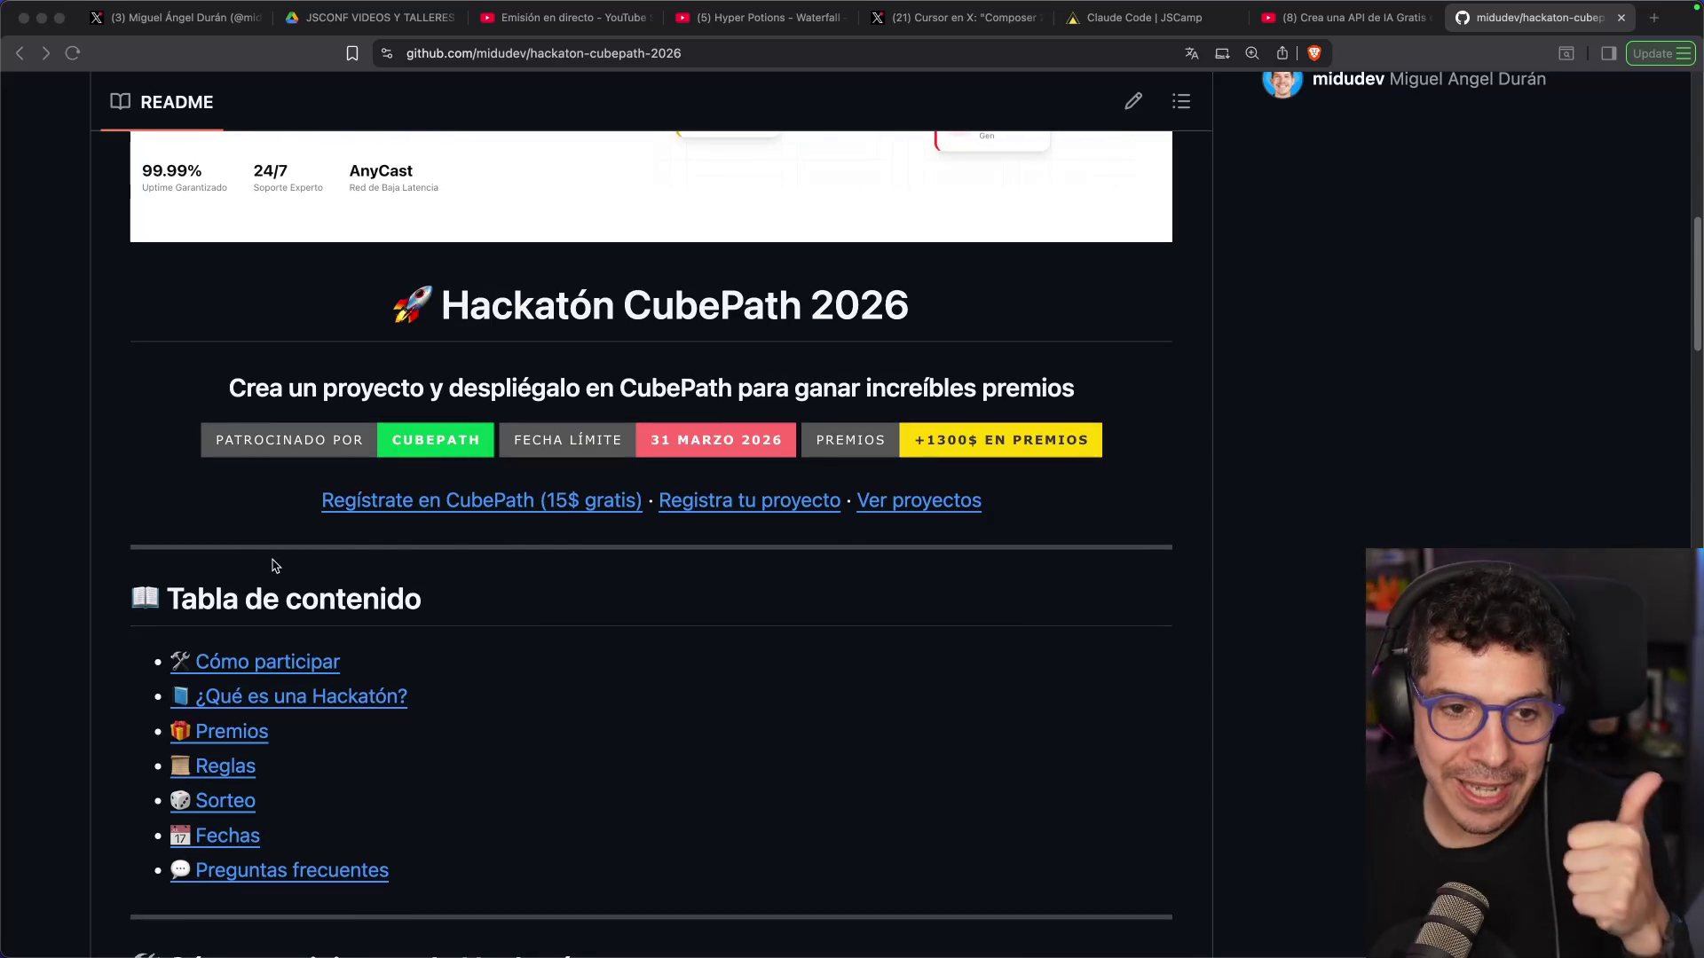
pyautogui.press('super+Tab')
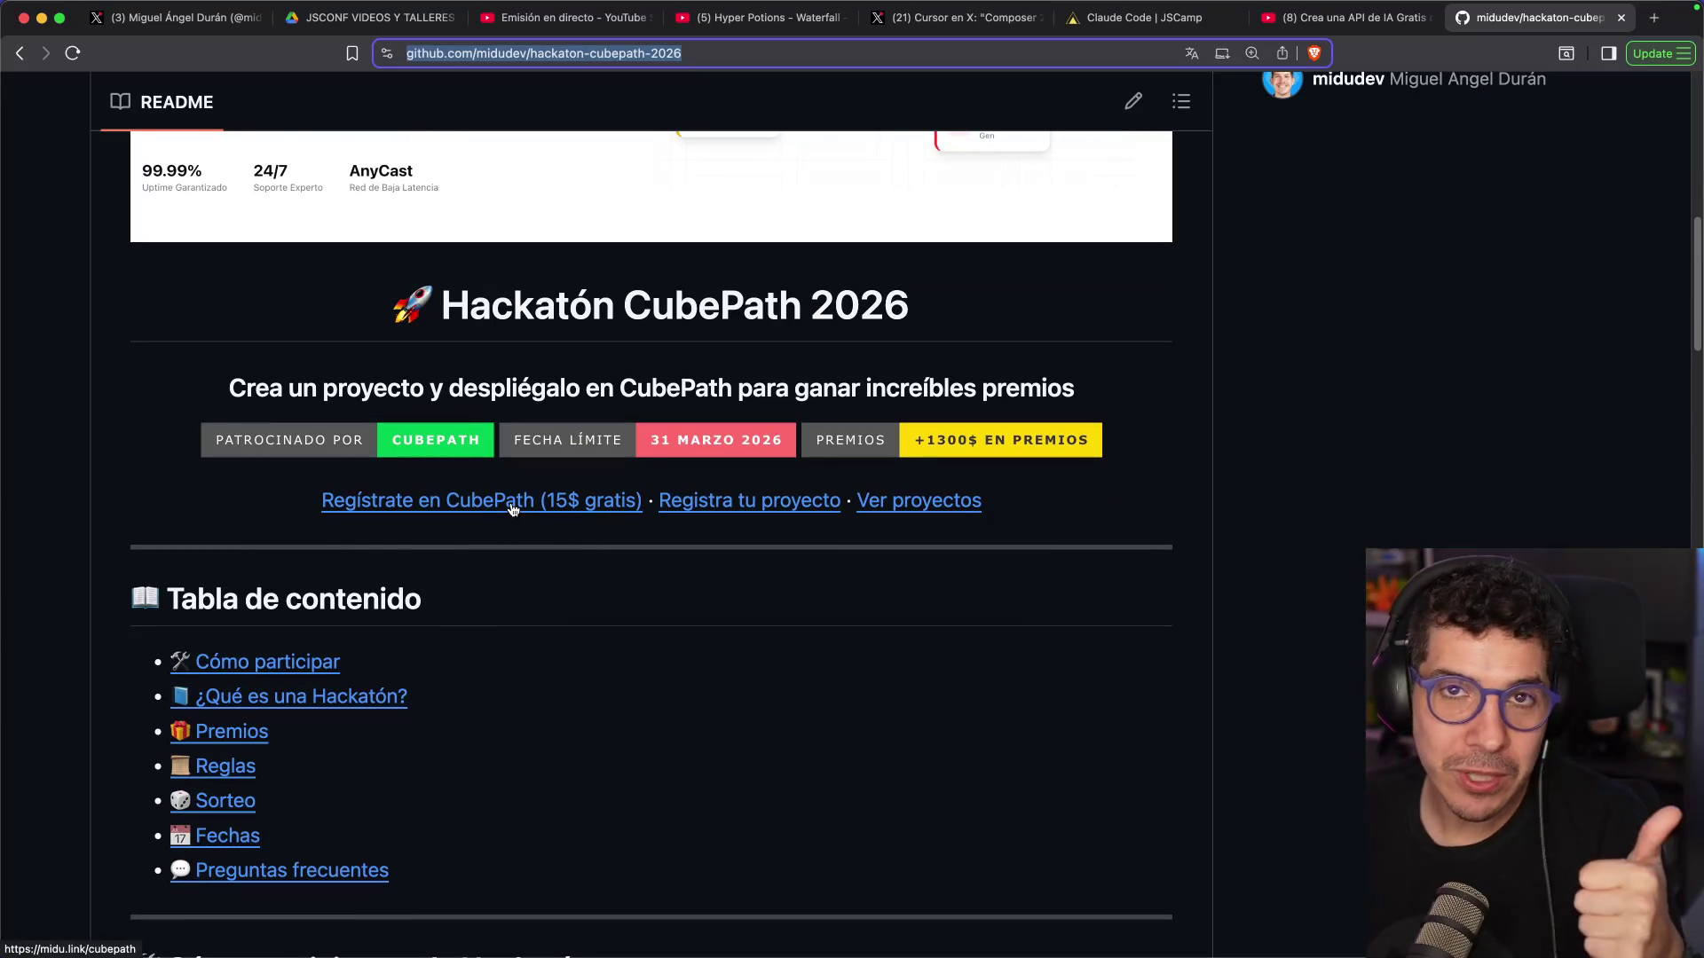